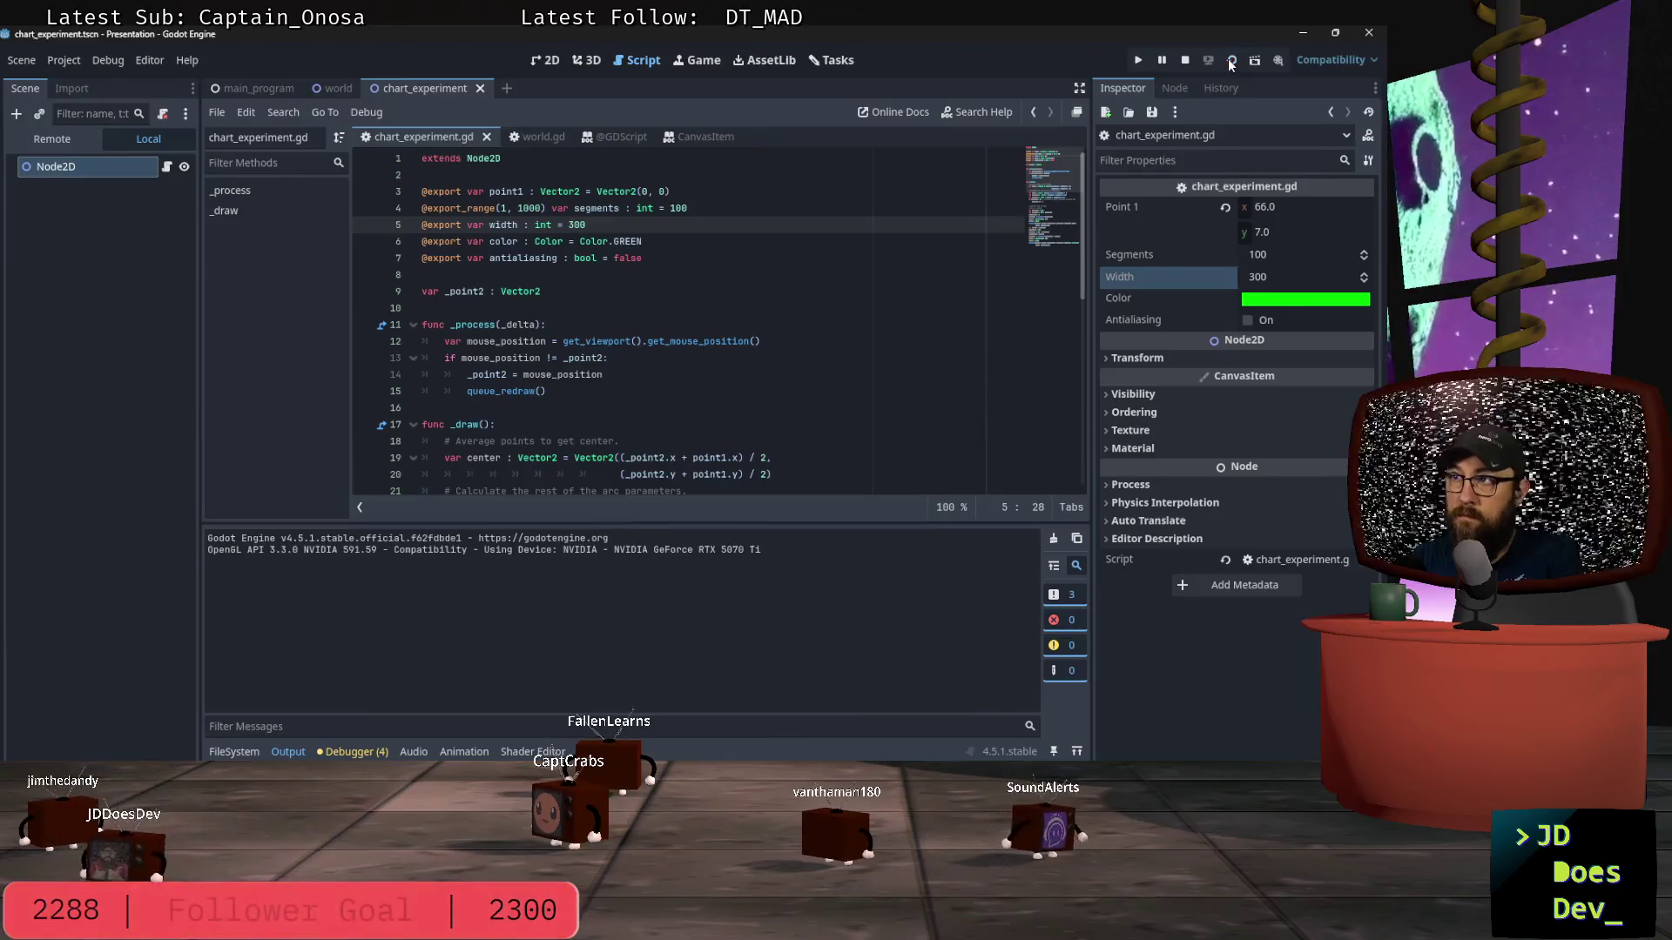
# Step: Run the chart scene to preview the current pie, then close the preview
pyautogui.click(1226, 60)
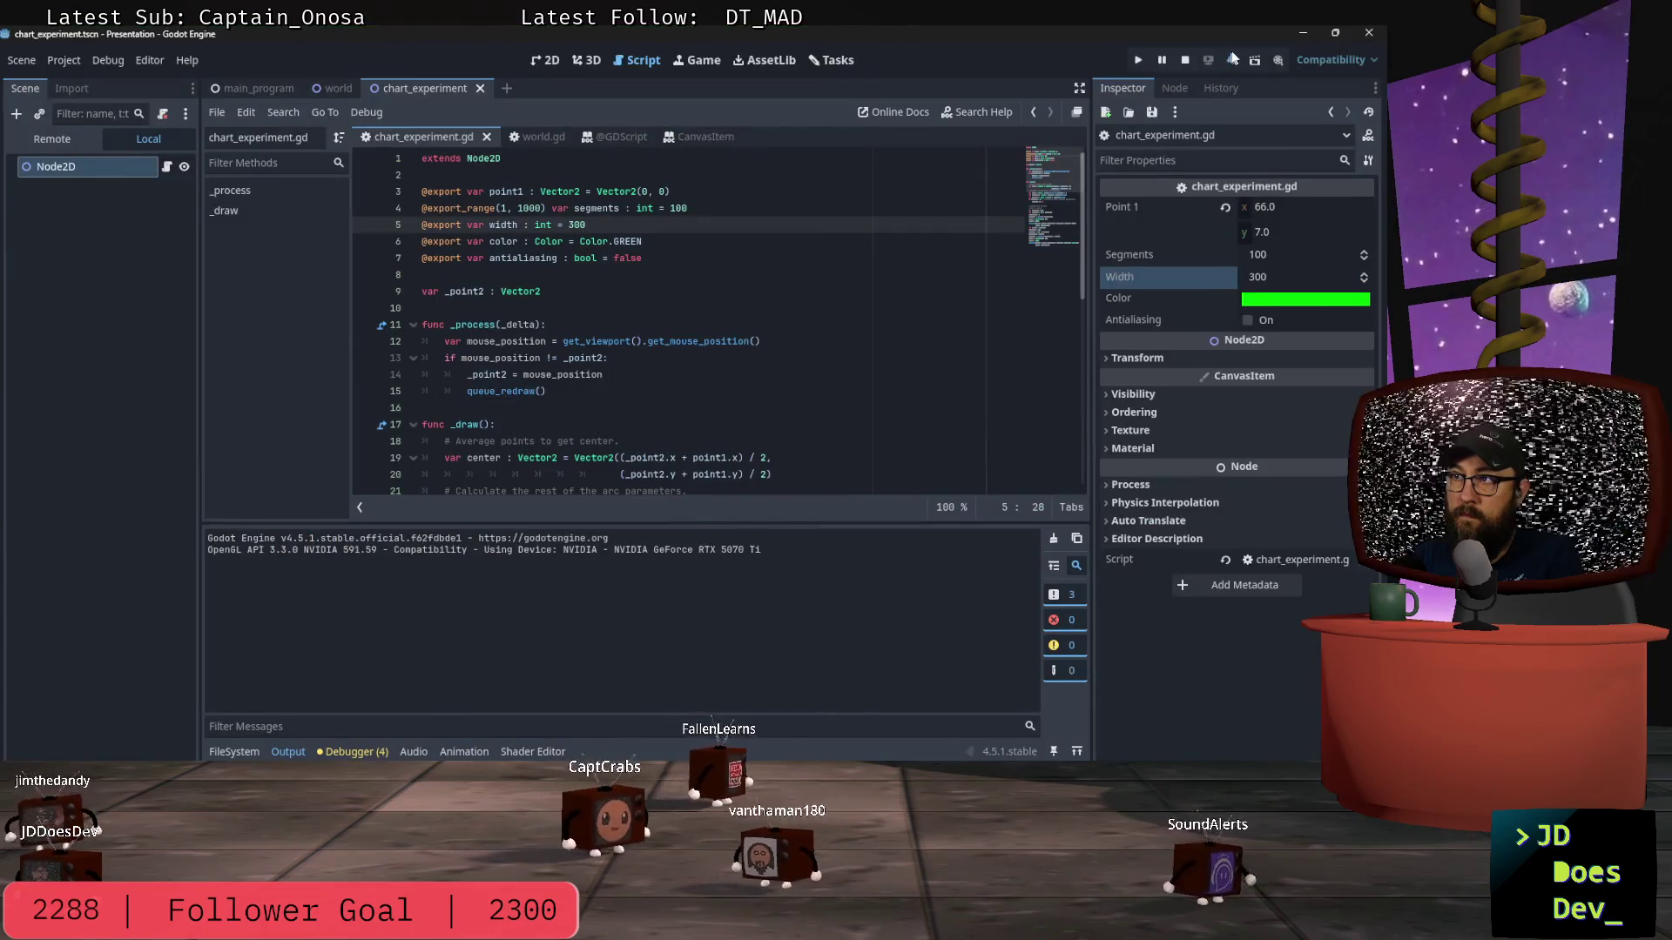
pyautogui.click(1231, 57)
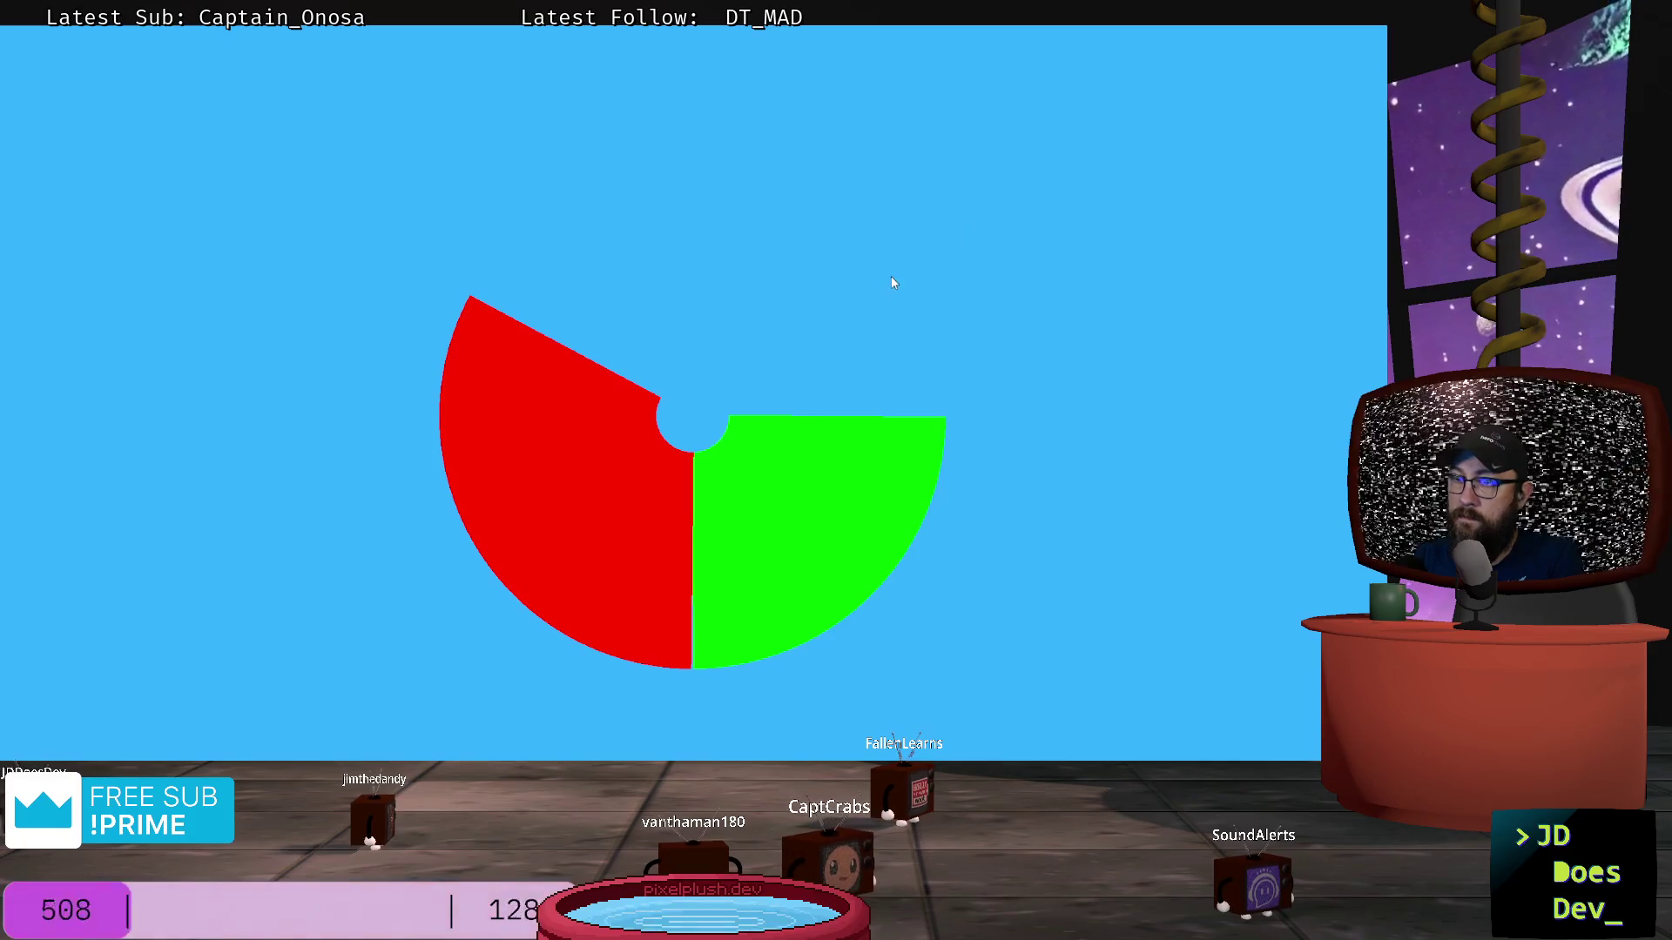
pyautogui.hotkey('alt', 'F4')
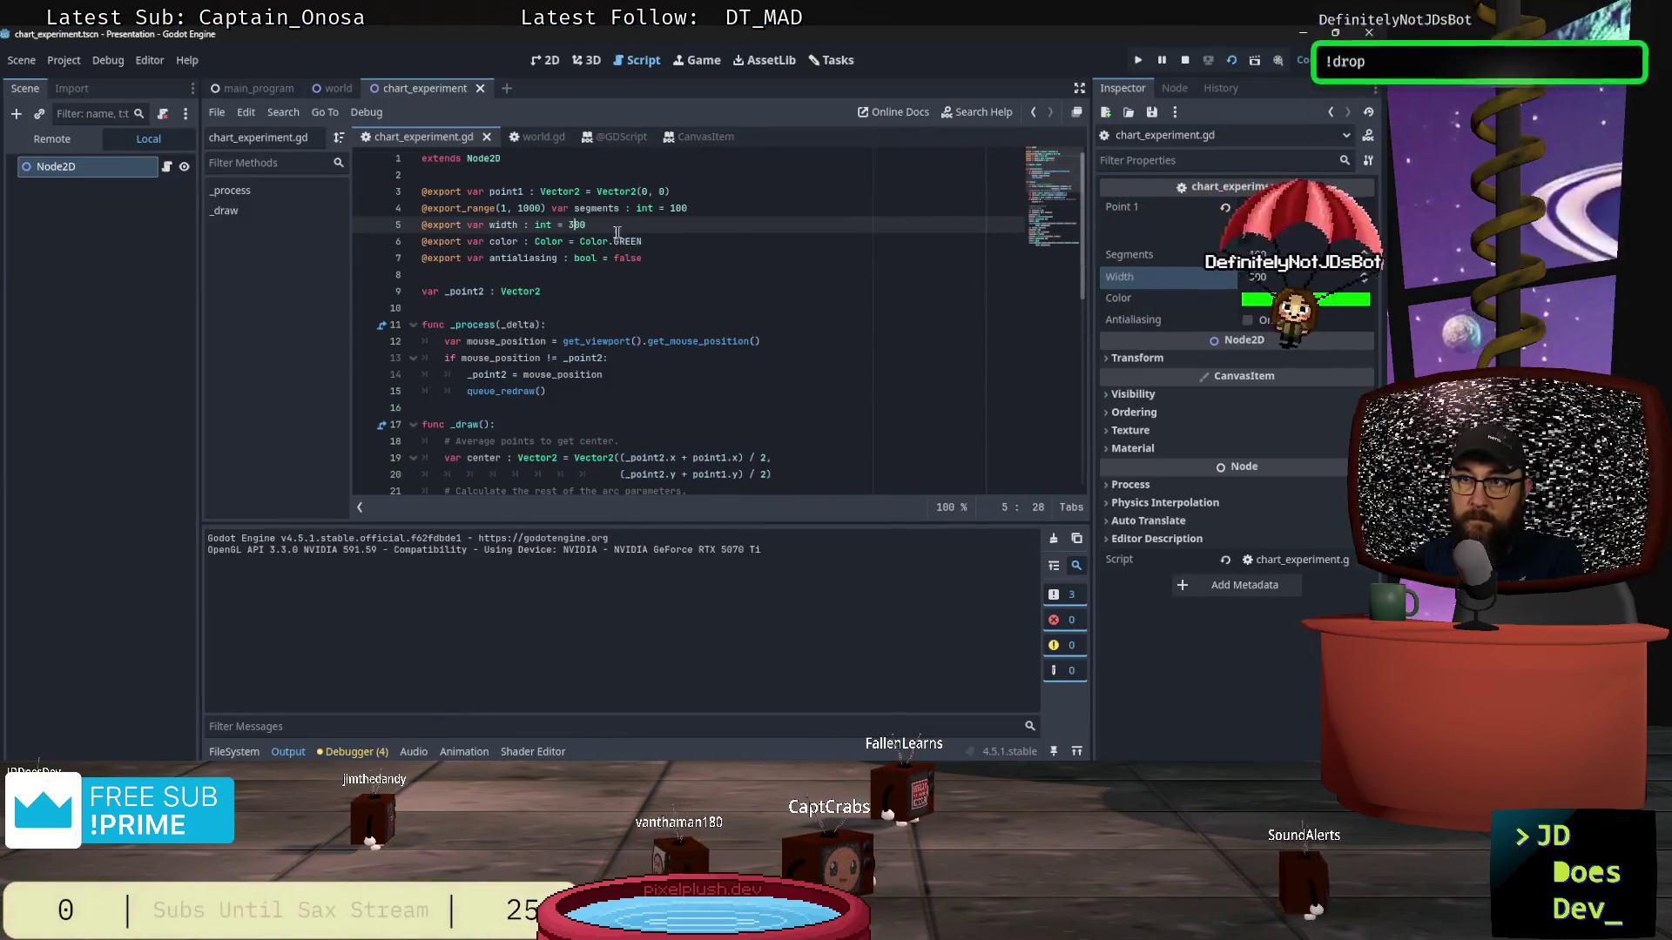
# Step: Change line 5's width default from 300 to 400, then stop and rerun the scene to check
pyautogui.press('BackSpace')
pyautogui.write('4')
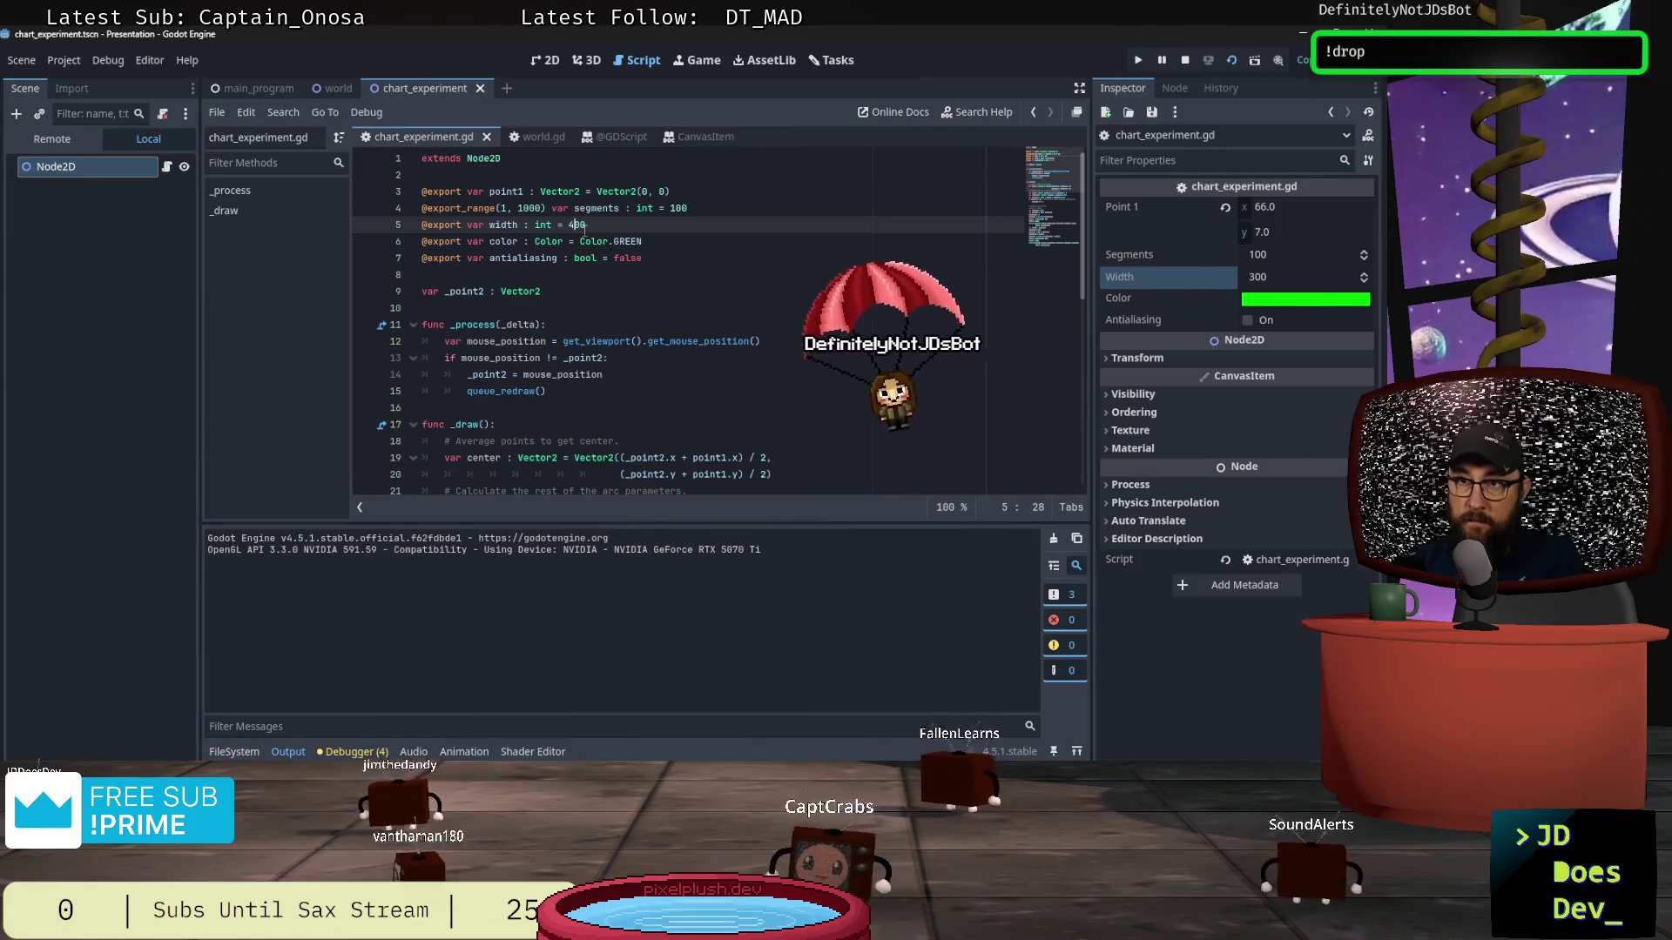
pyautogui.click(1183, 59)
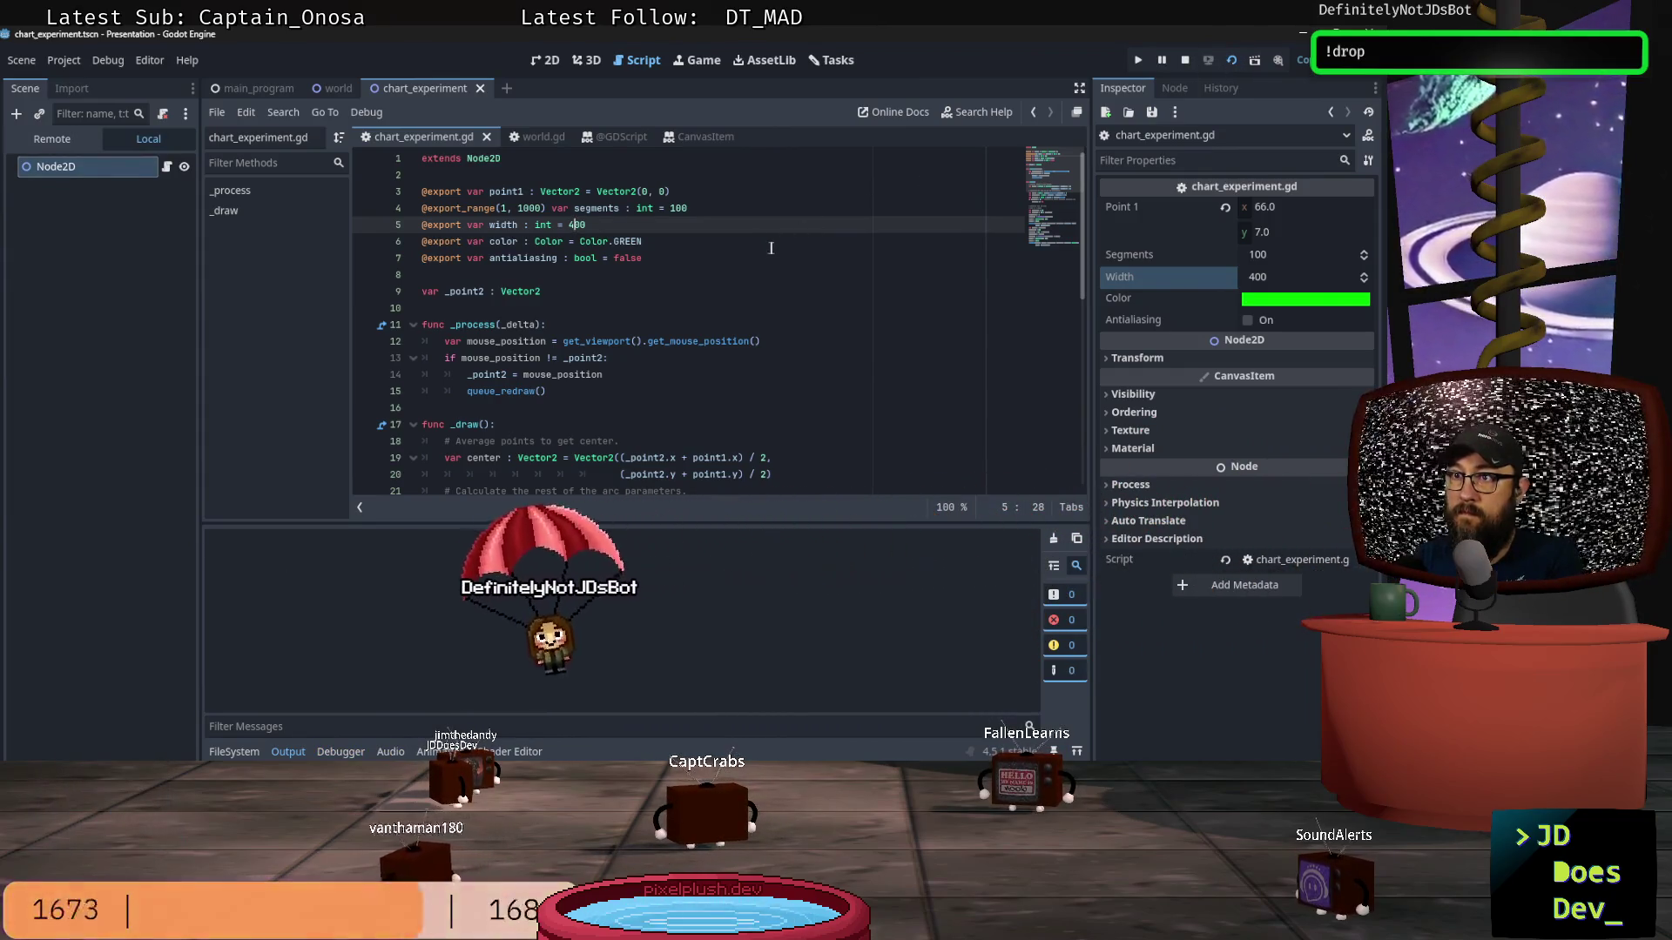
pyautogui.press('F6')
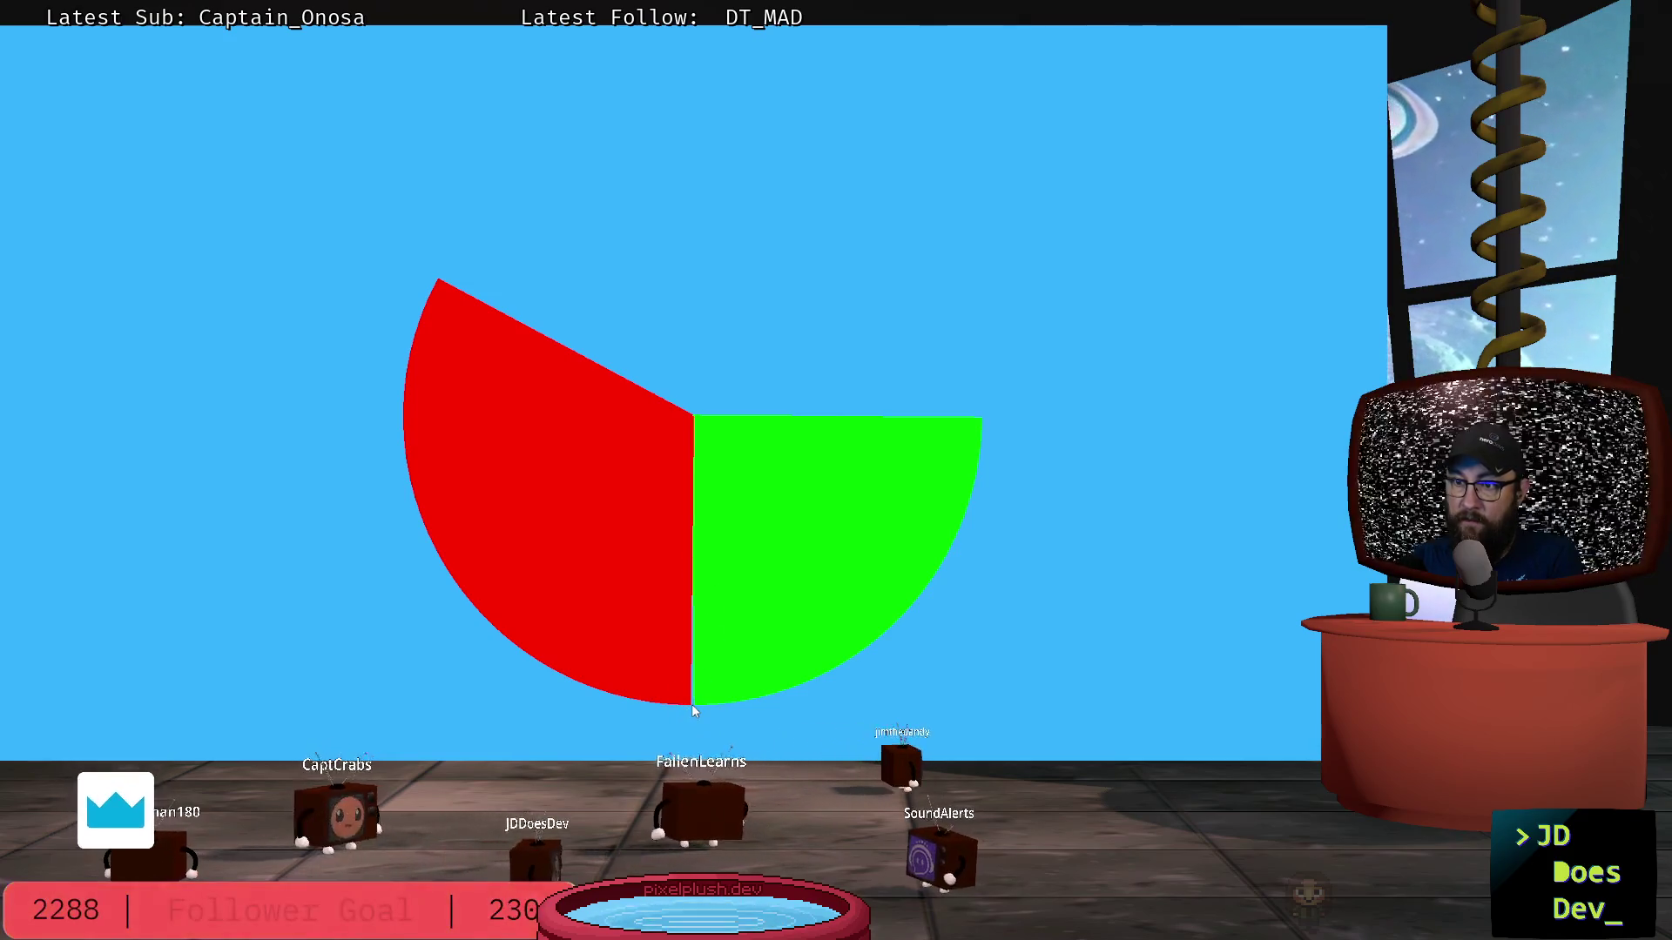
# Step: Close the chart preview and scroll through the _draw() code to review it
pyautogui.press('F8')
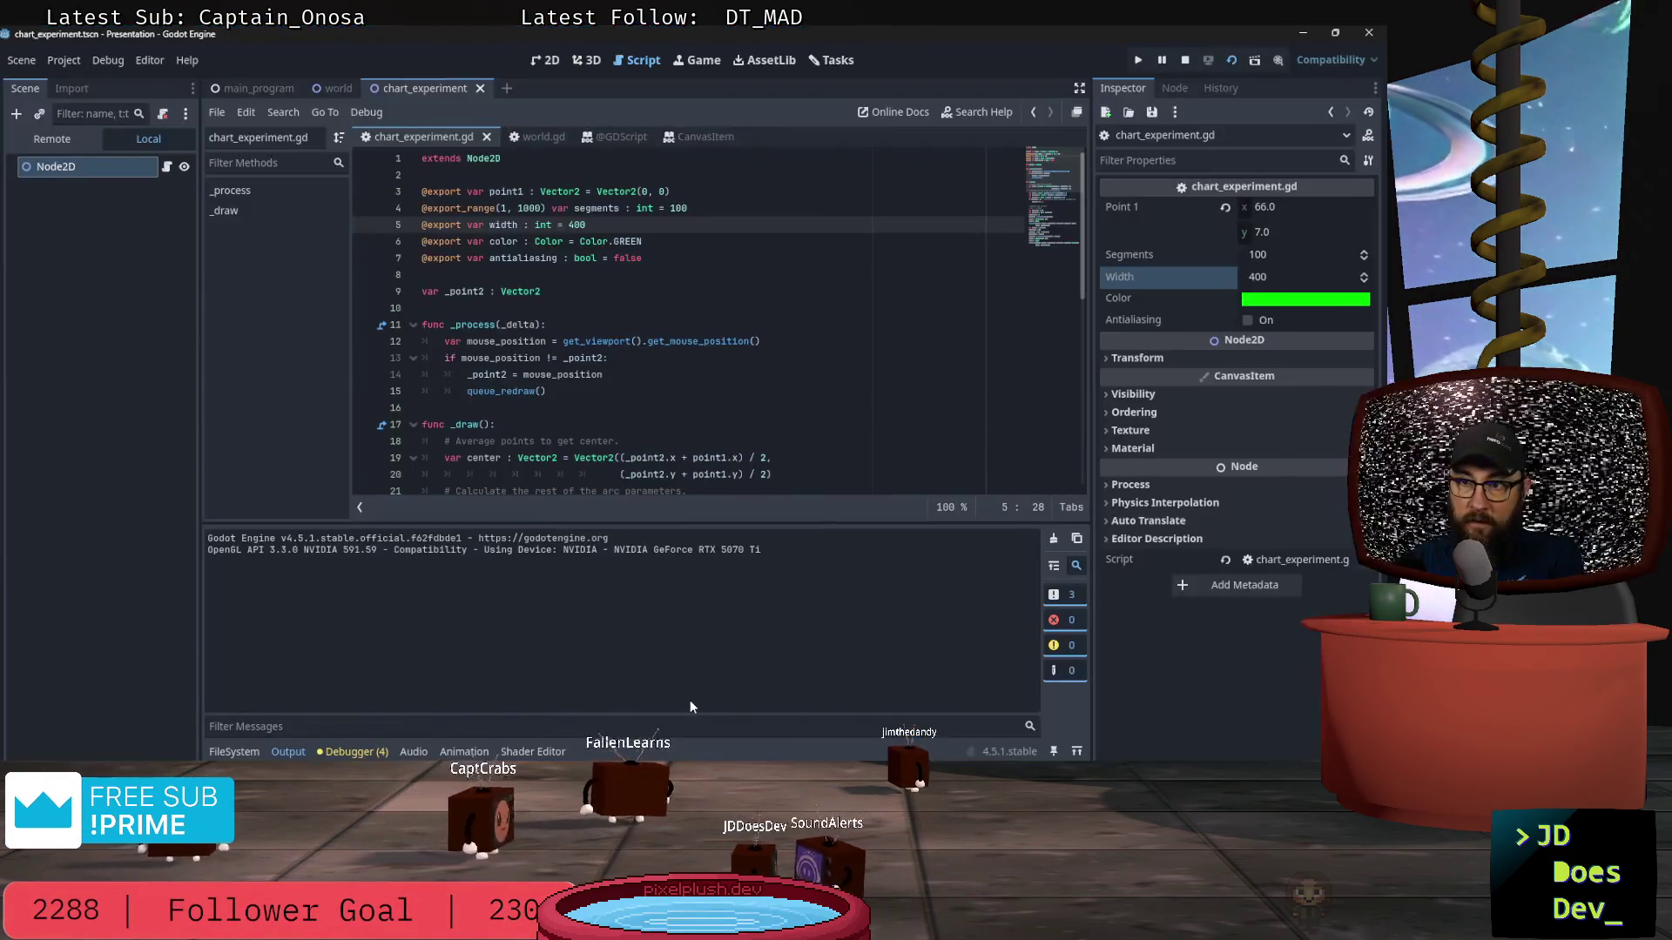
pyautogui.scroll(-5, 790, 338)
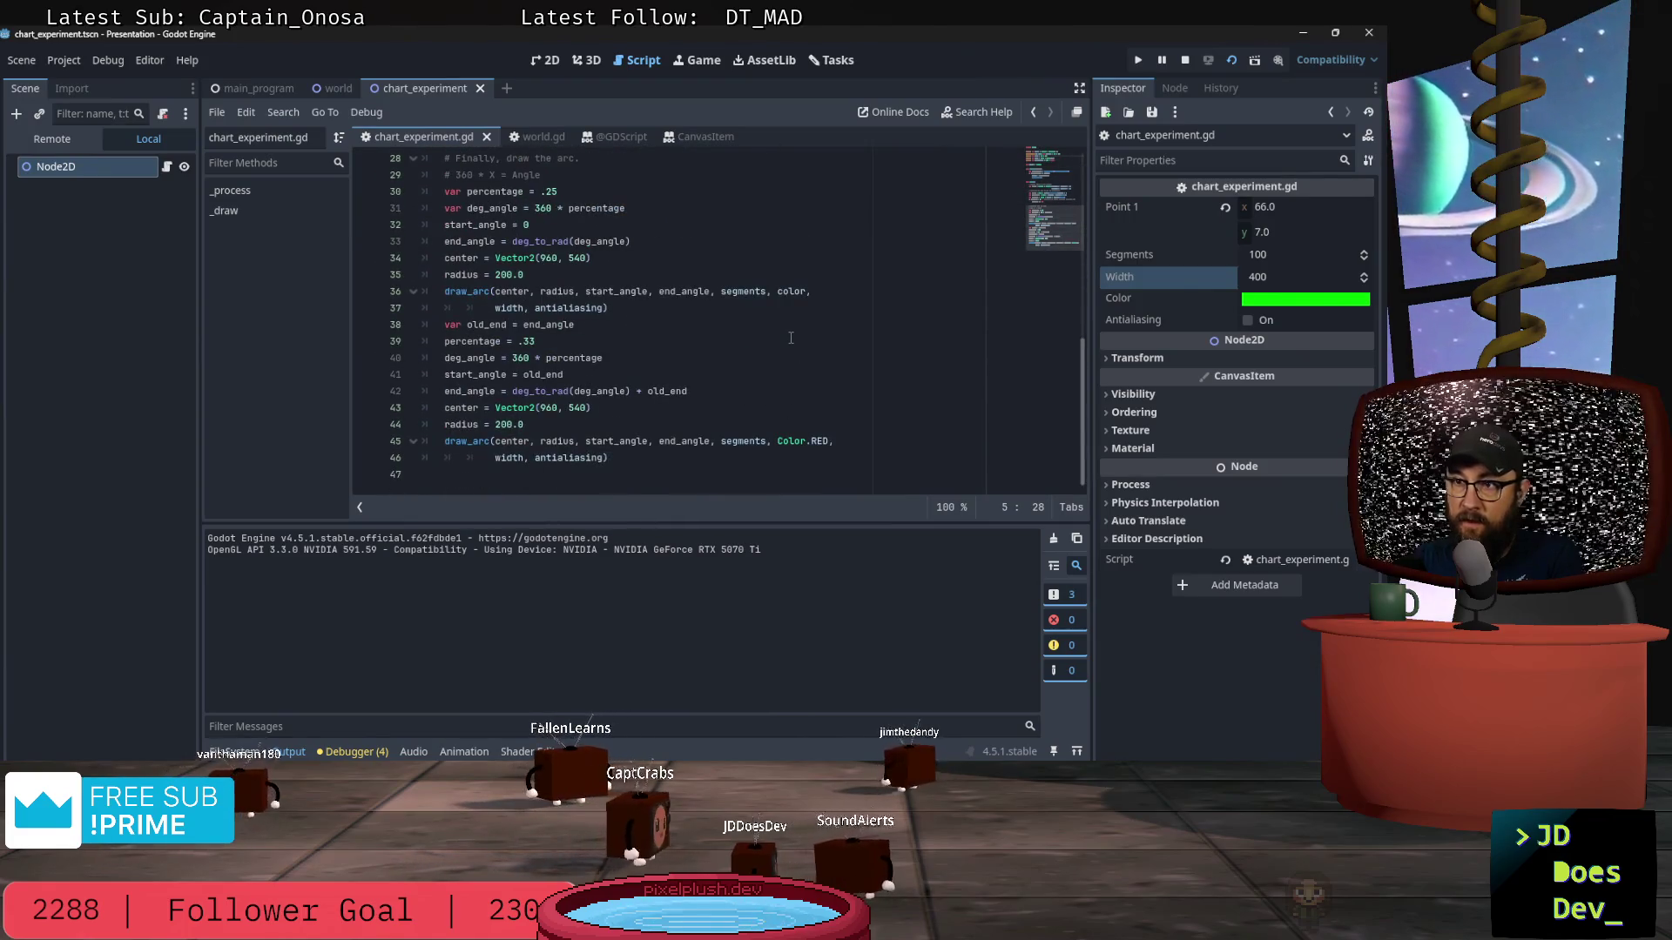
pyautogui.scroll(5, 795, 370)
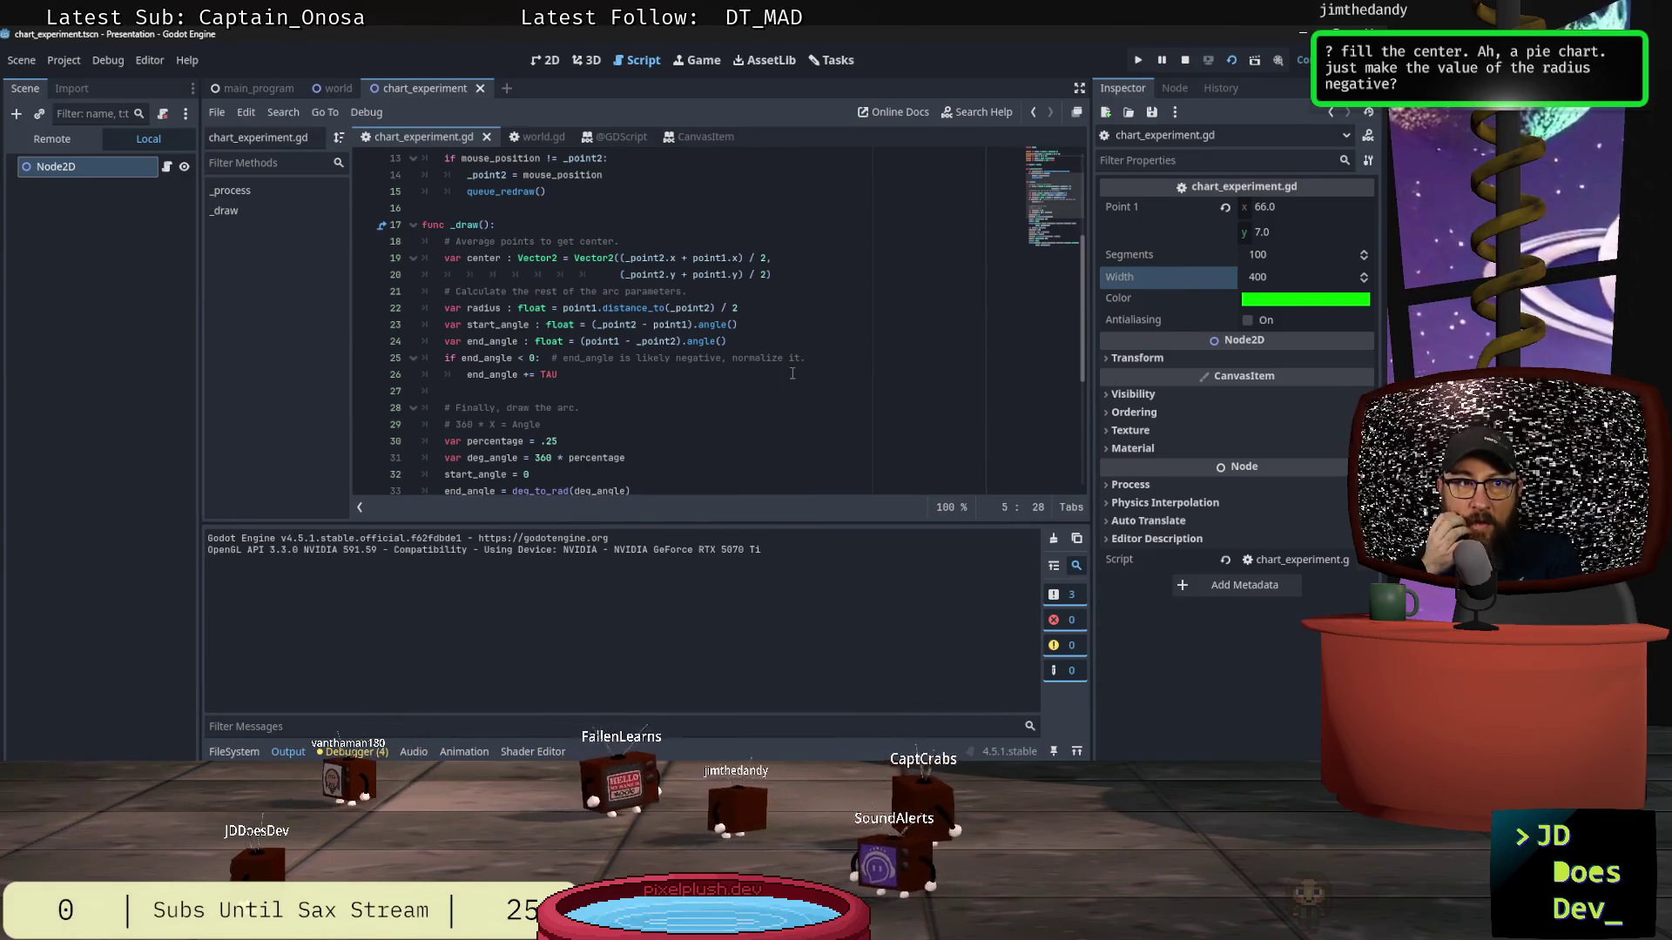
pyautogui.scroll(-5, 786, 395)
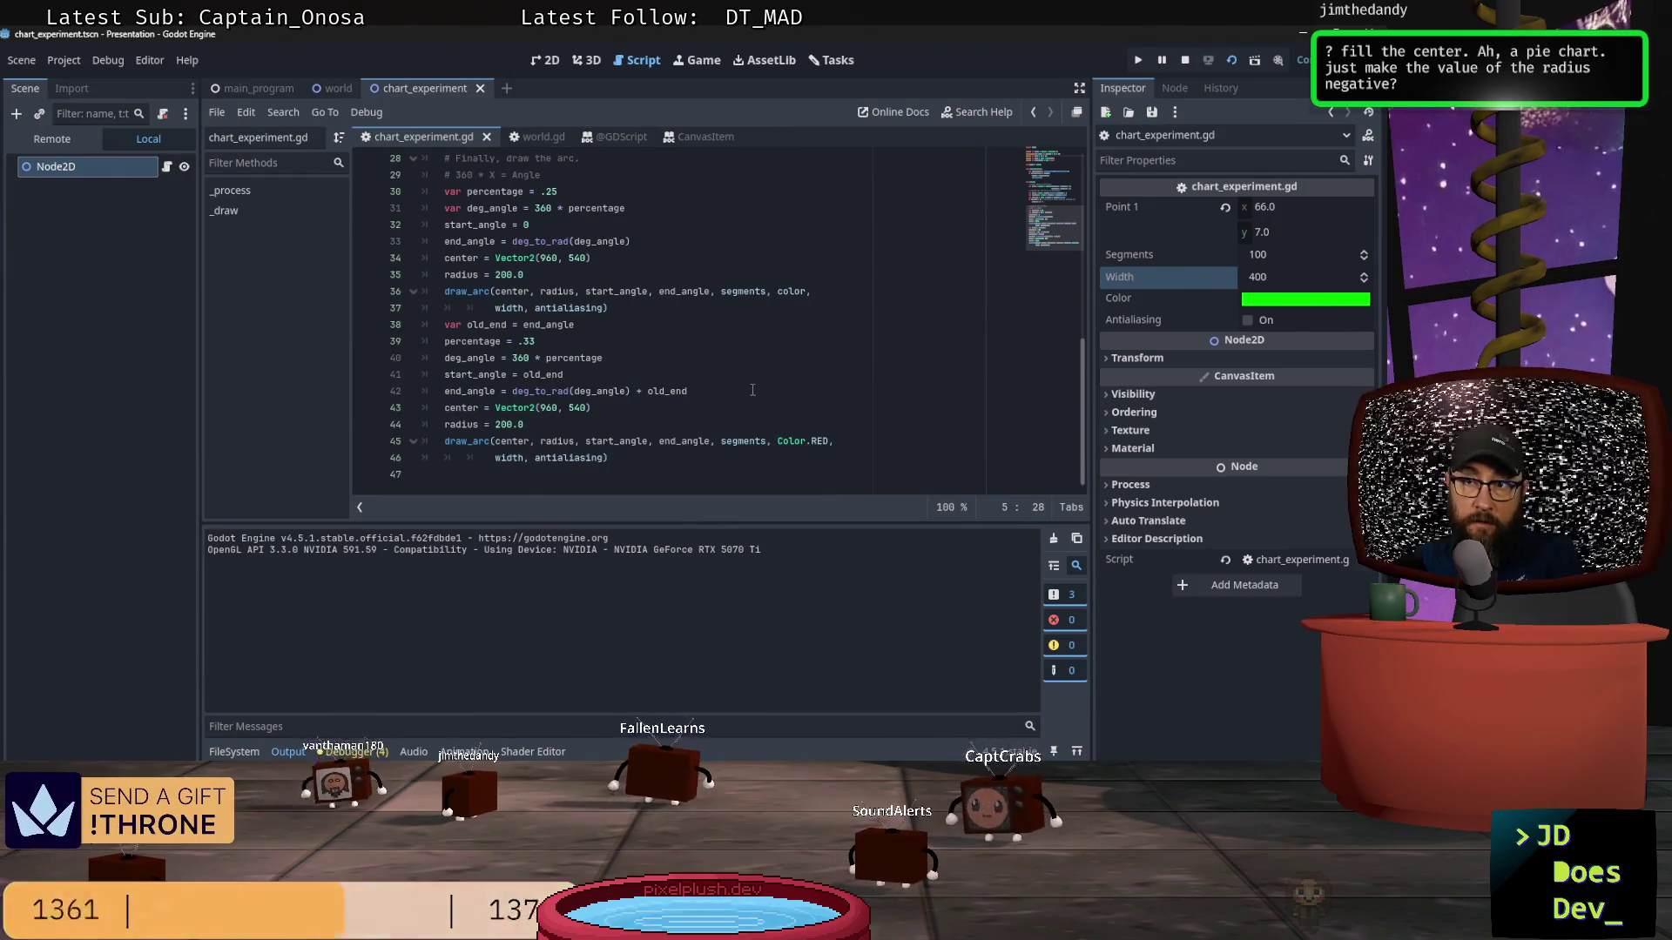
pyautogui.scroll(9, 731, 386)
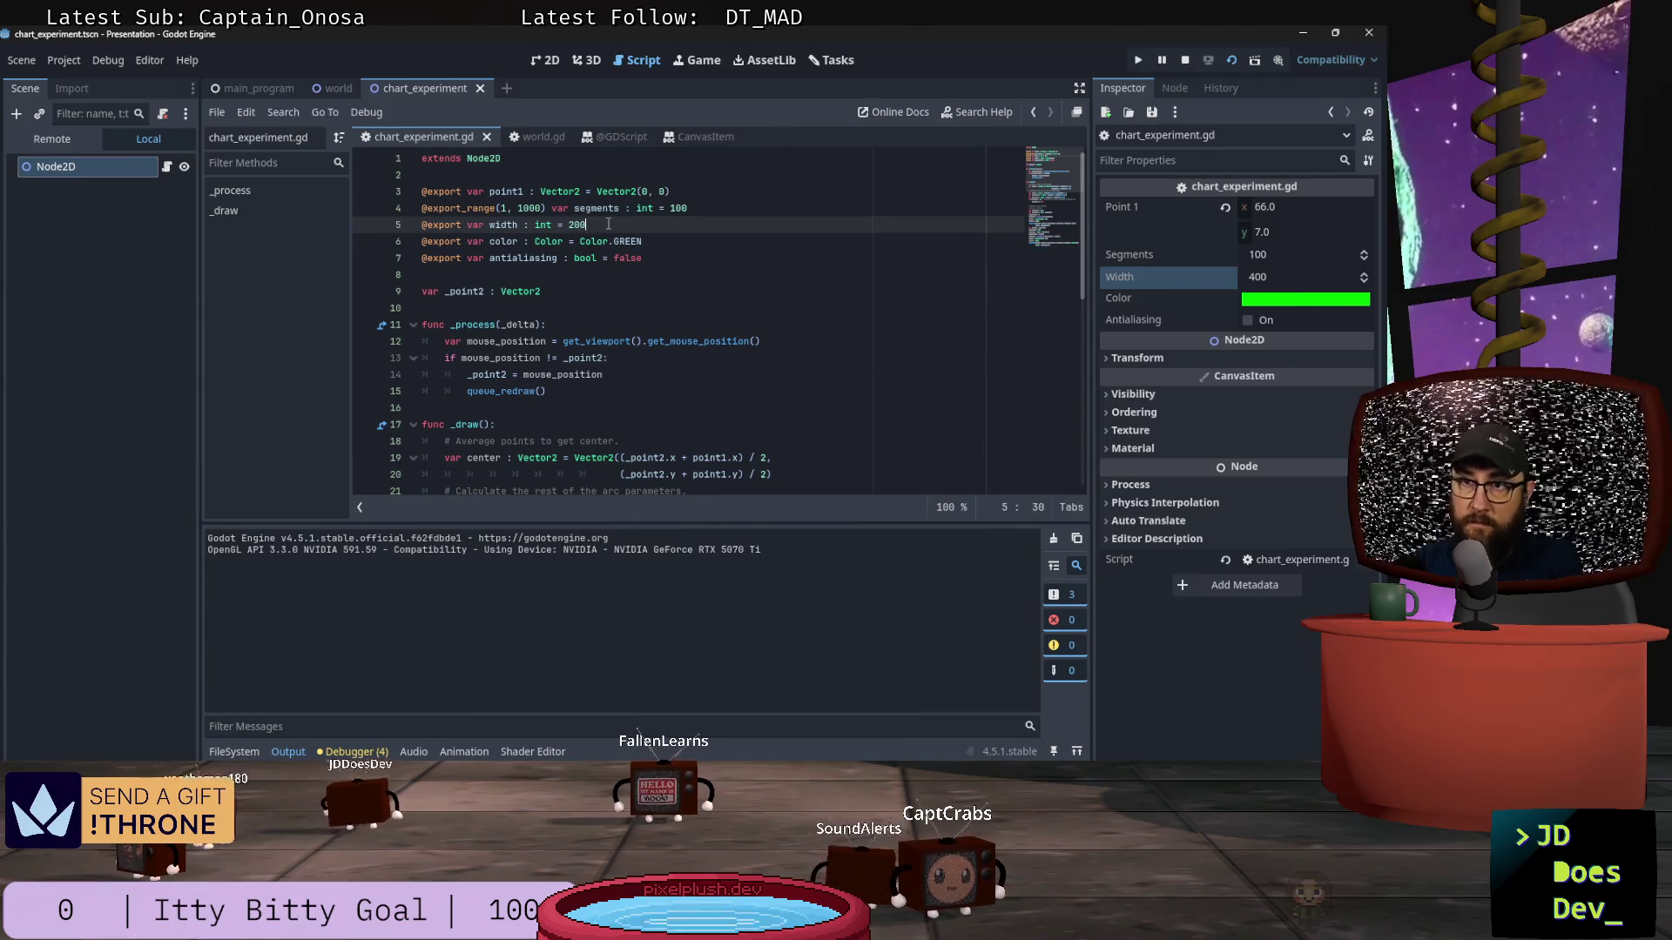
# Step: Replace the first arc's radius 200.0 with 0, save, and test-run the scene
pyautogui.click(691, 273)
pyautogui.scroll(-5, 716, 299)
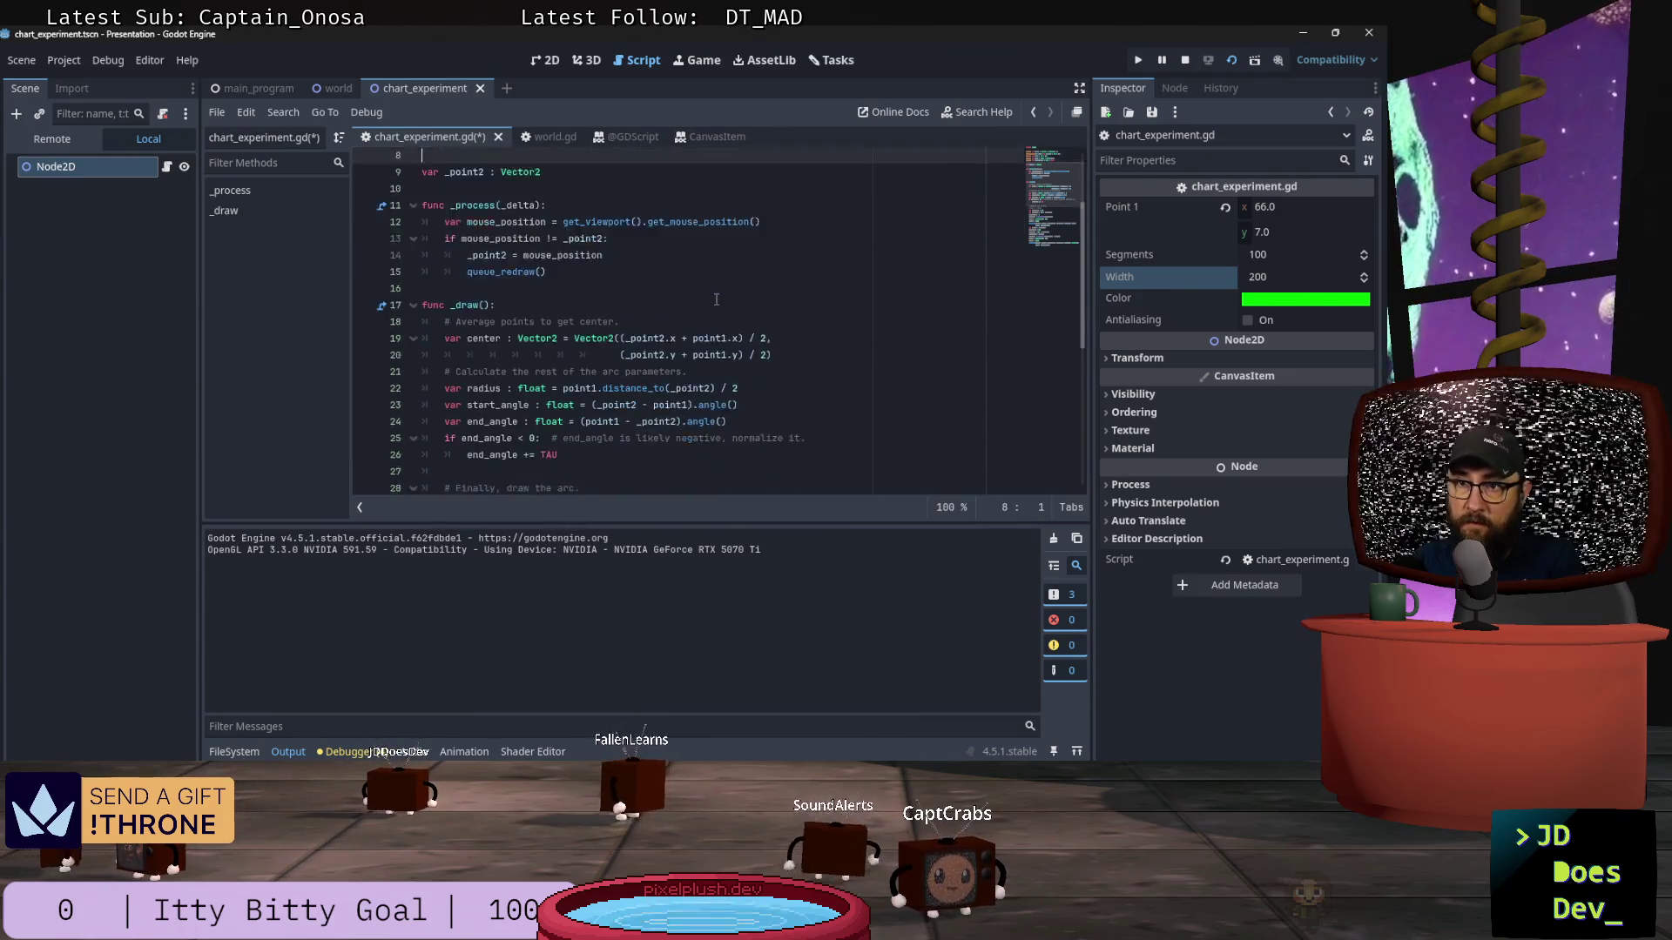
pyautogui.scroll(-1, 694, 385)
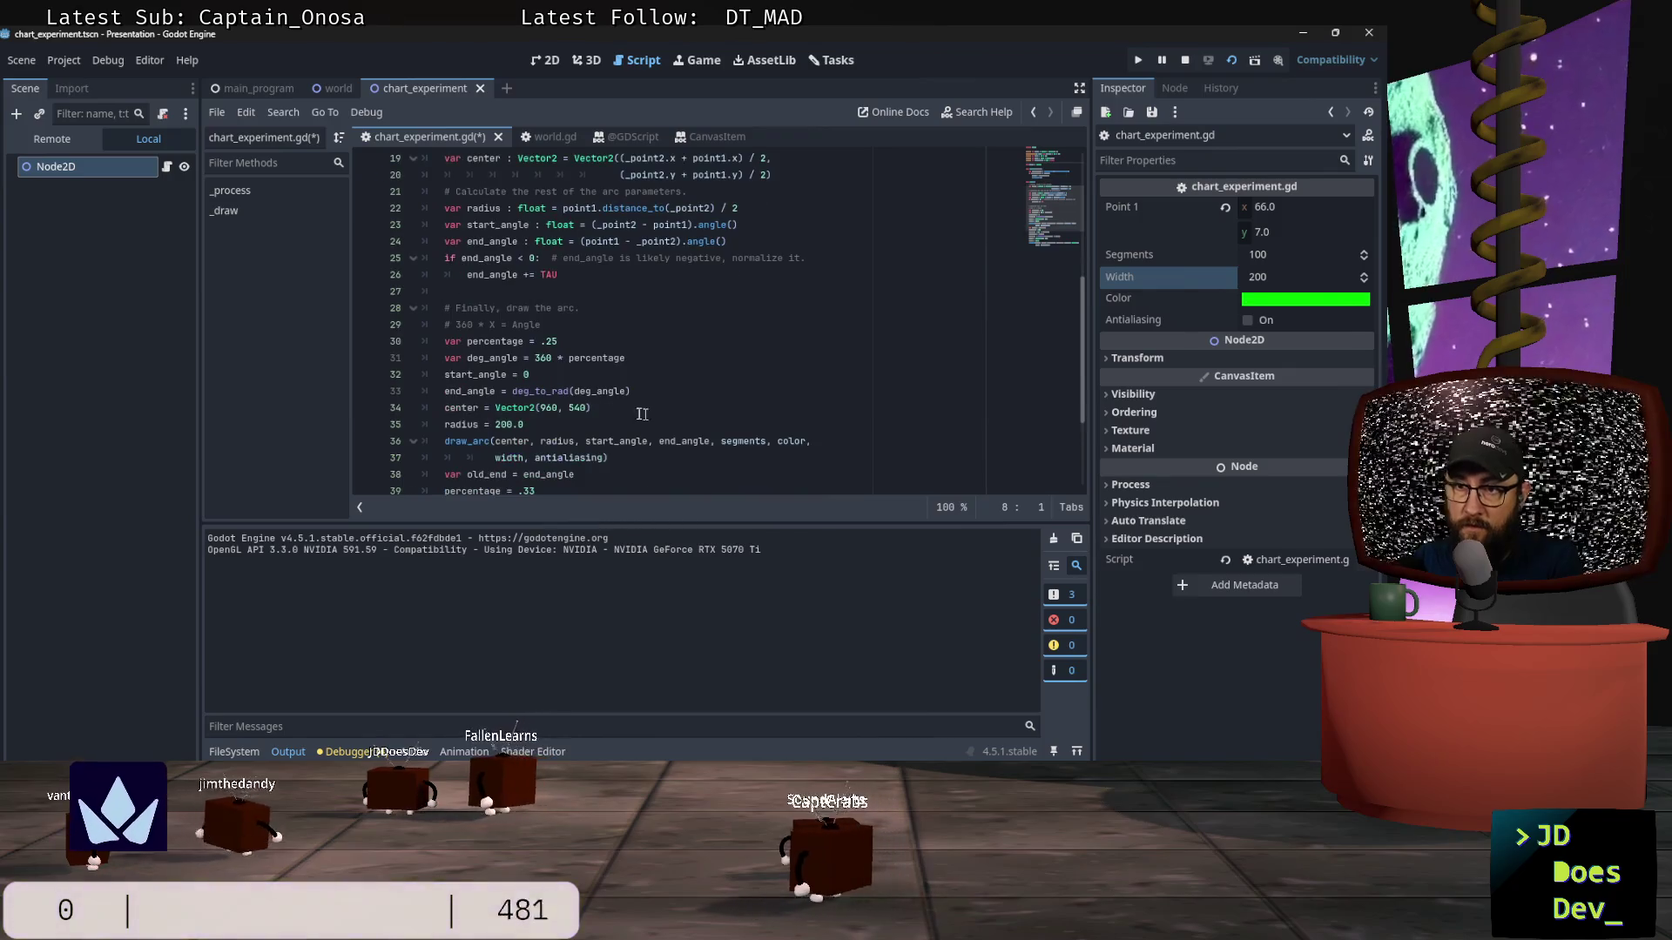
pyautogui.moveTo(493, 425); pyautogui.dragTo(533, 425)
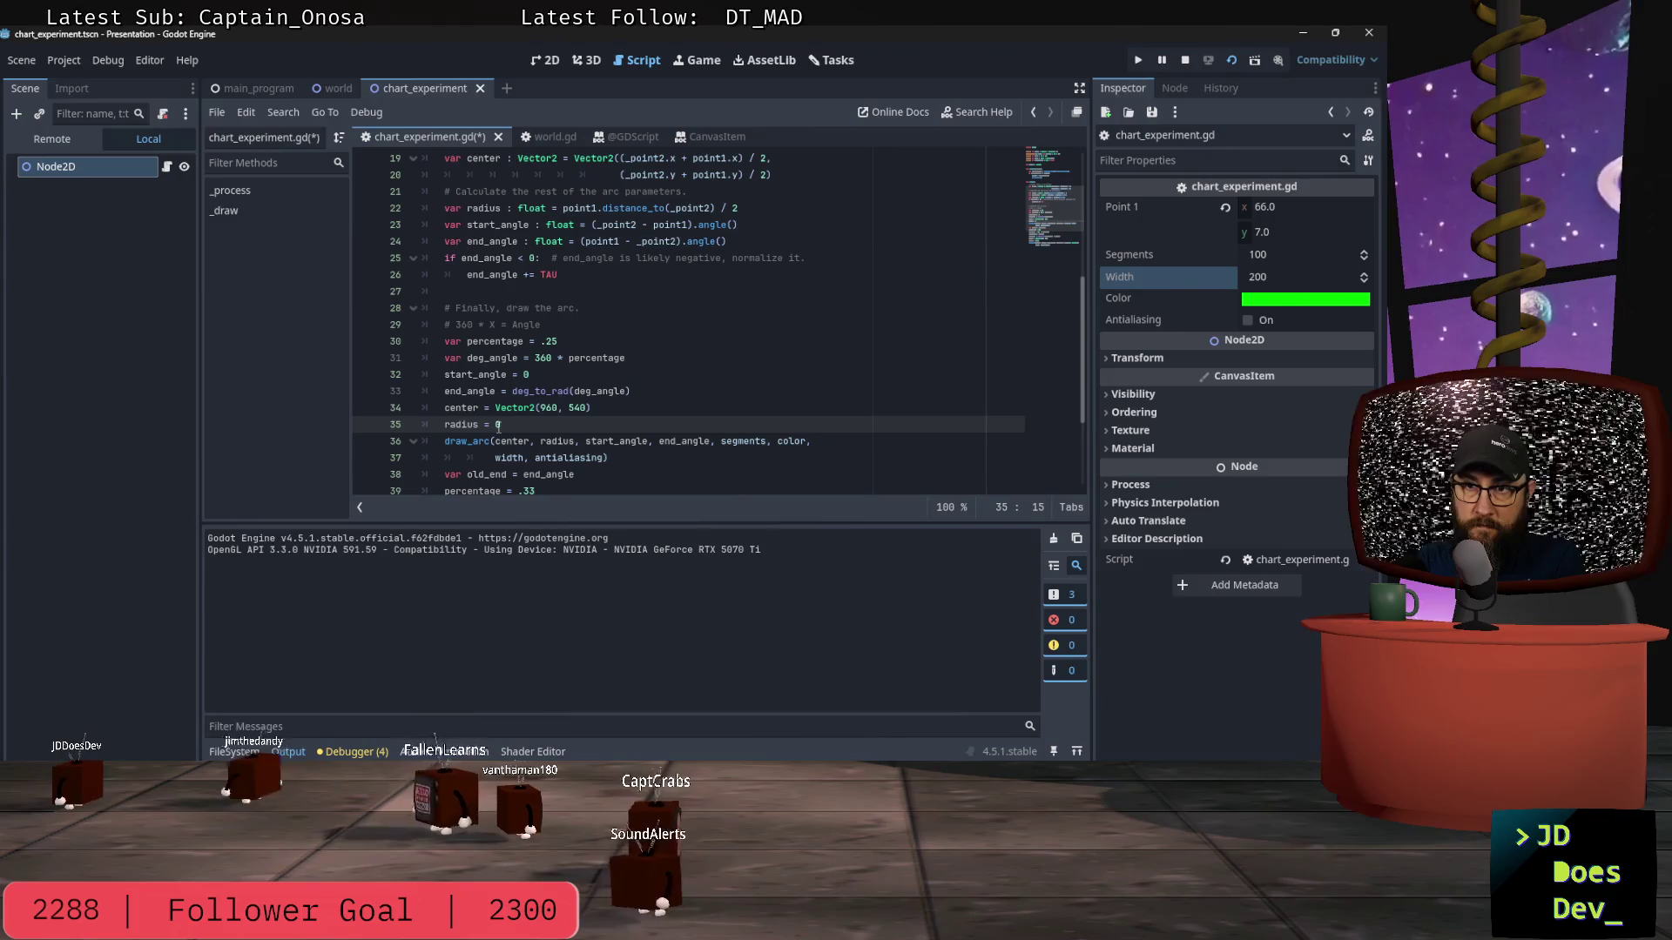
pyautogui.hotkey('ctrl', 's')
pyautogui.press('F6')
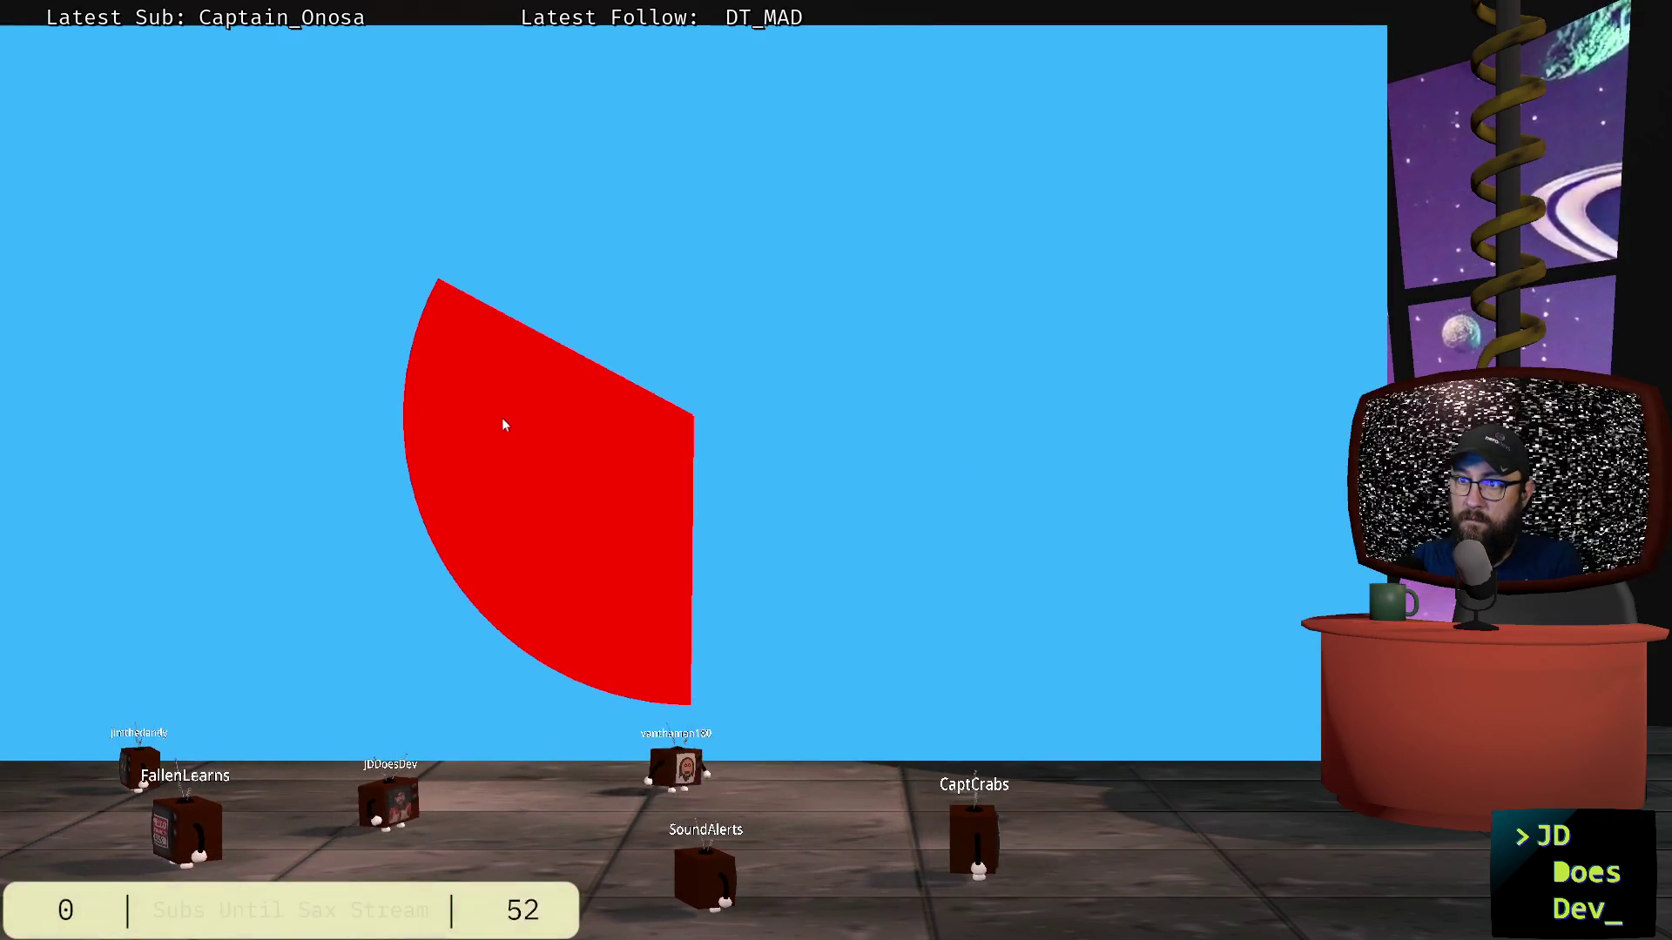
pyautogui.press('F8')
# Step: Set the second arc's radius to 0, rerun to see an empty blue screen, then stop
pyautogui.scroll(-2, 659, 417)
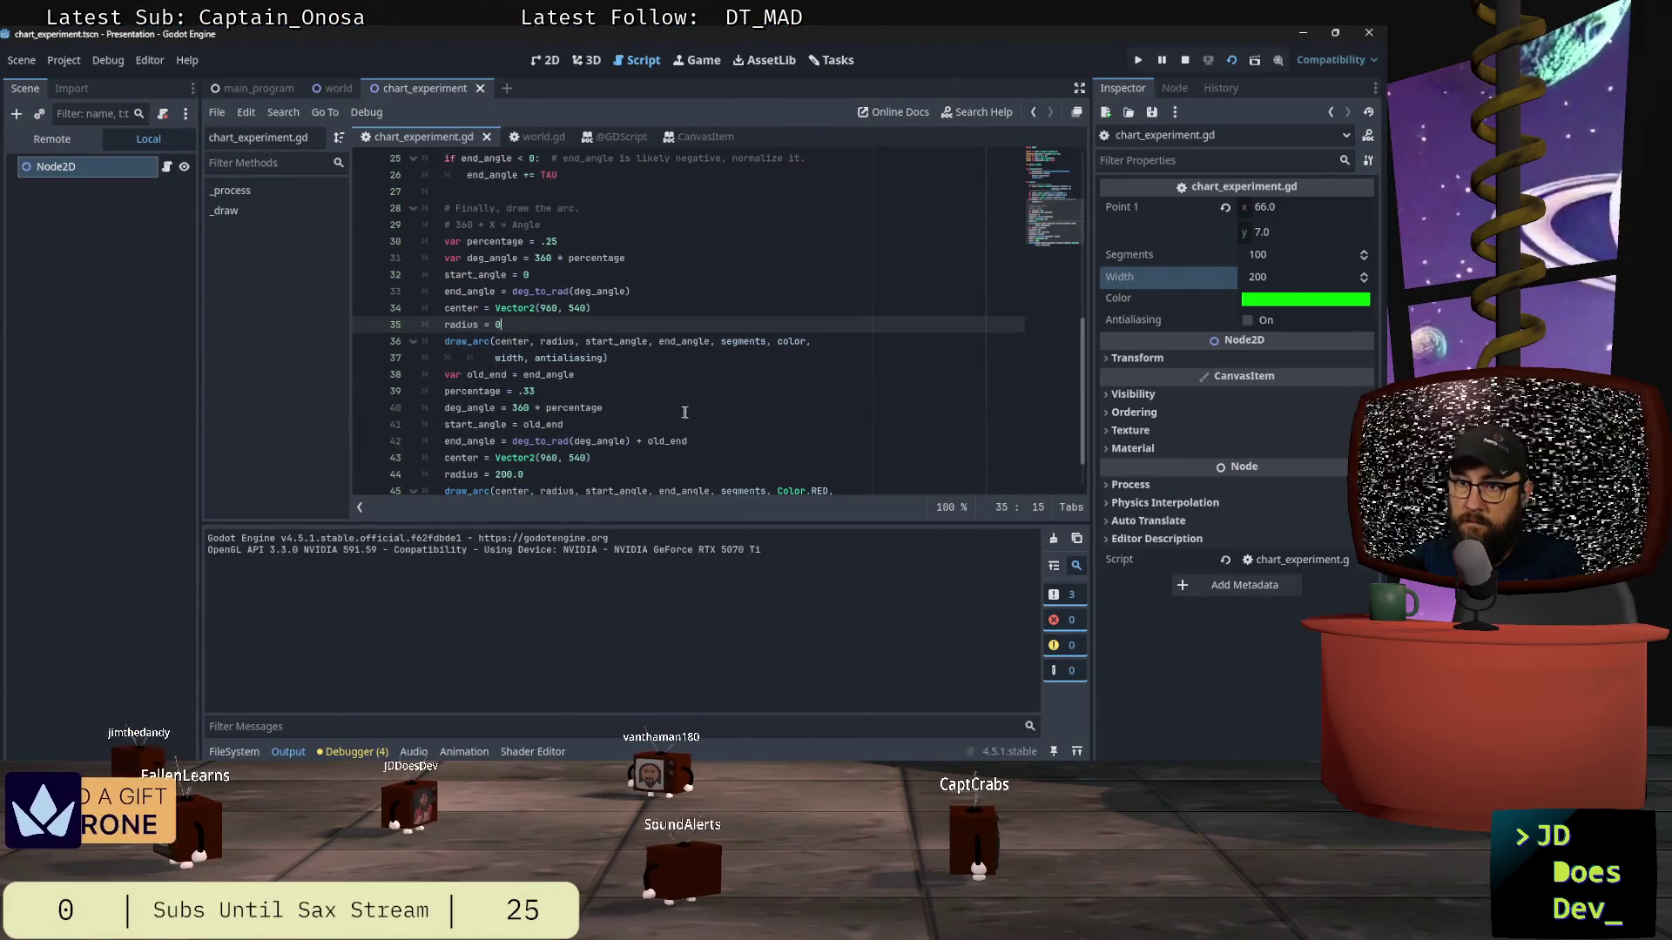
pyautogui.click(520, 474)
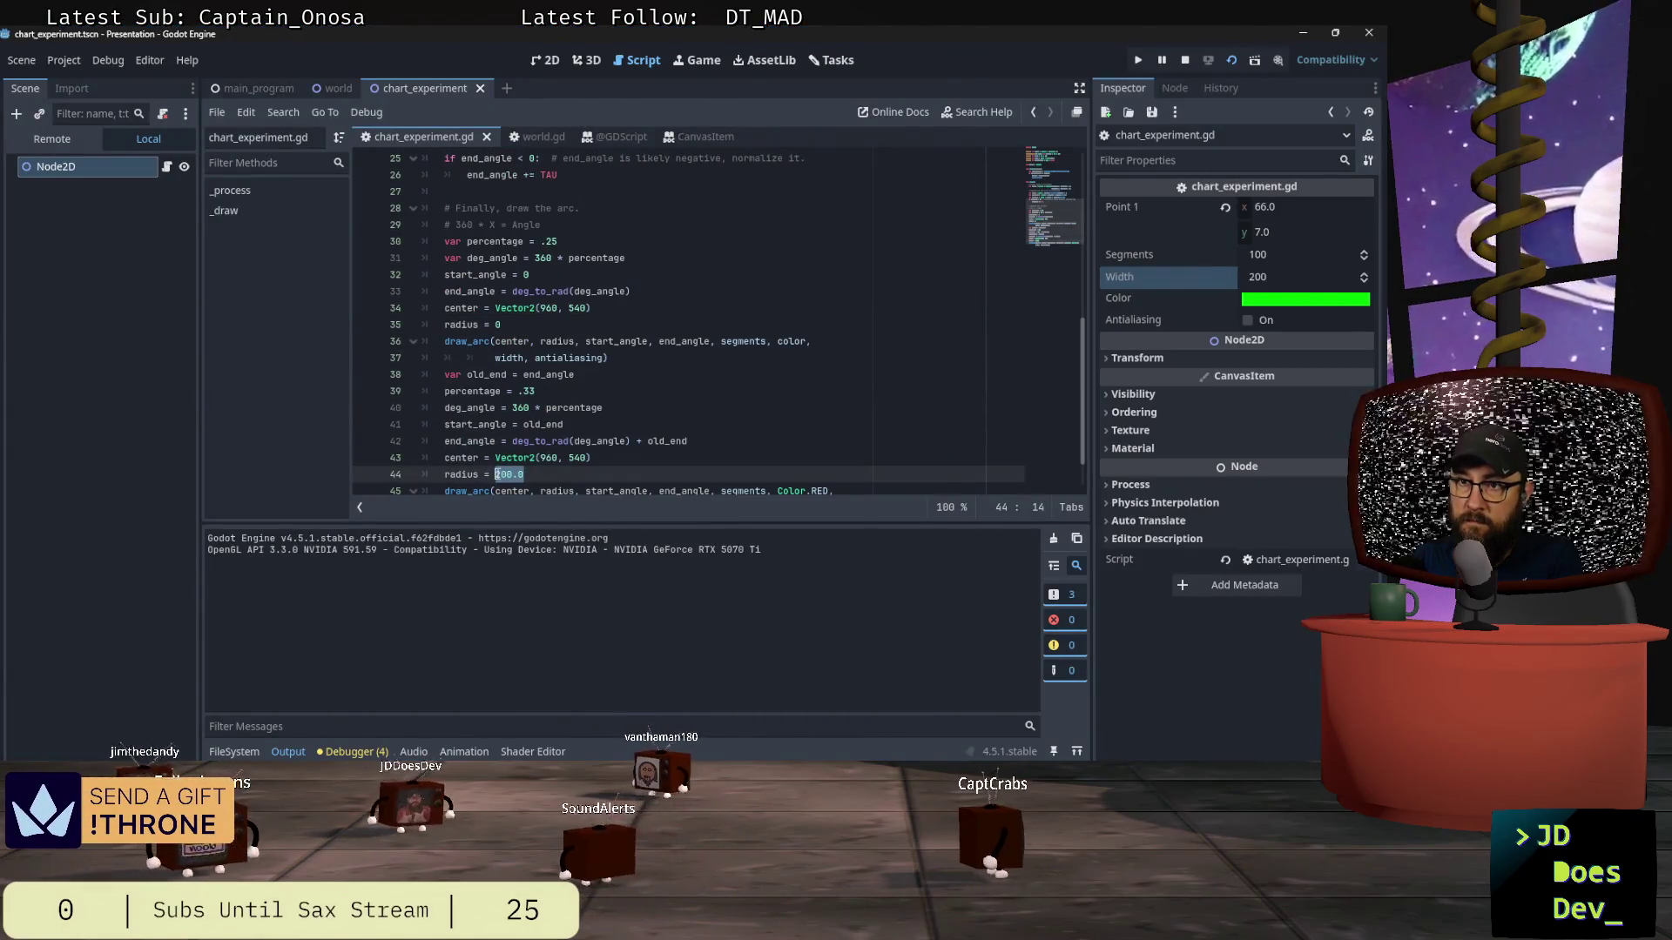
pyautogui.scroll(8, 748, 285)
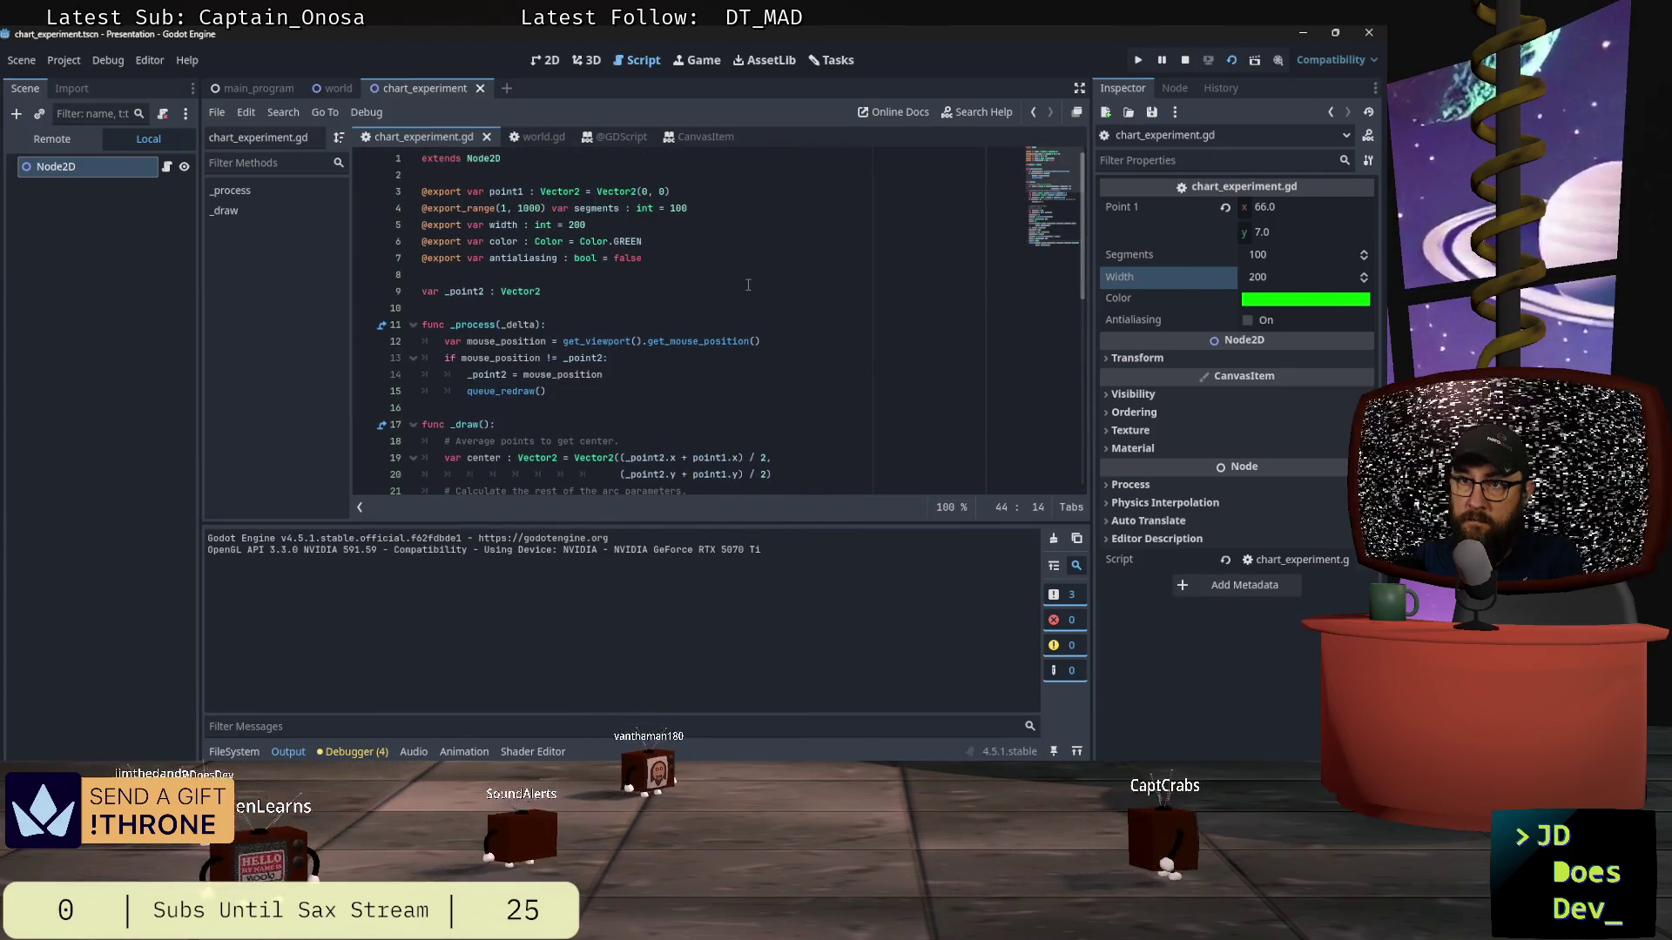
pyautogui.scroll(-2, 748, 283)
pyautogui.scroll(-8, 748, 282)
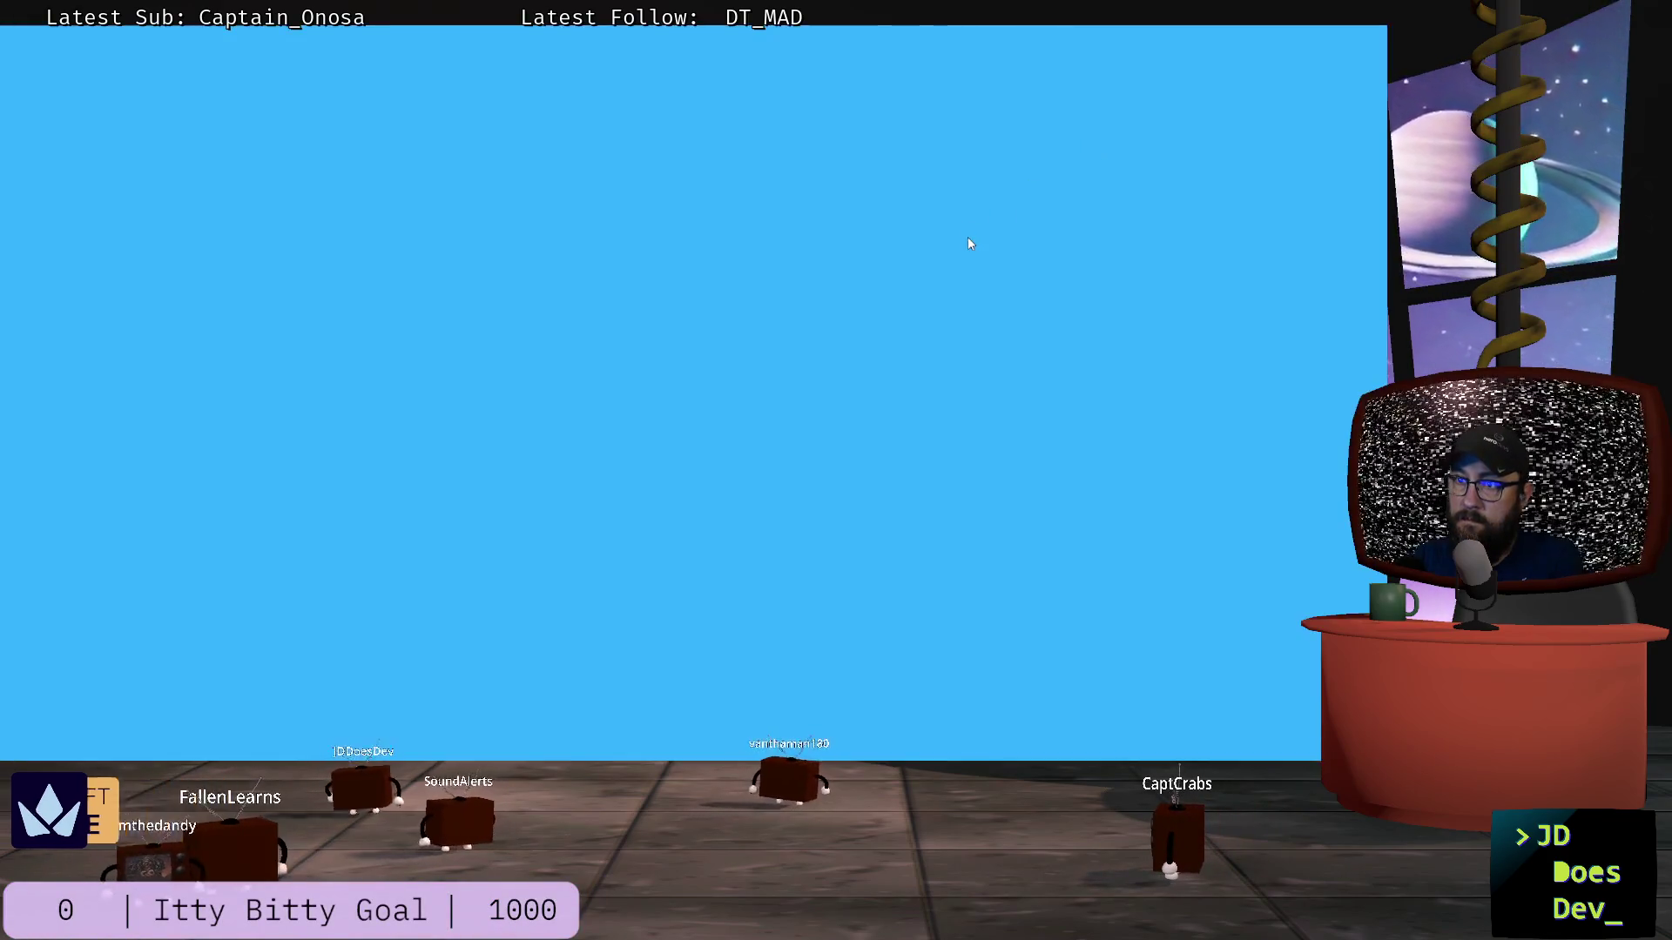
pyautogui.hotkey('alt', 'F4')
pyautogui.click(1228, 60)
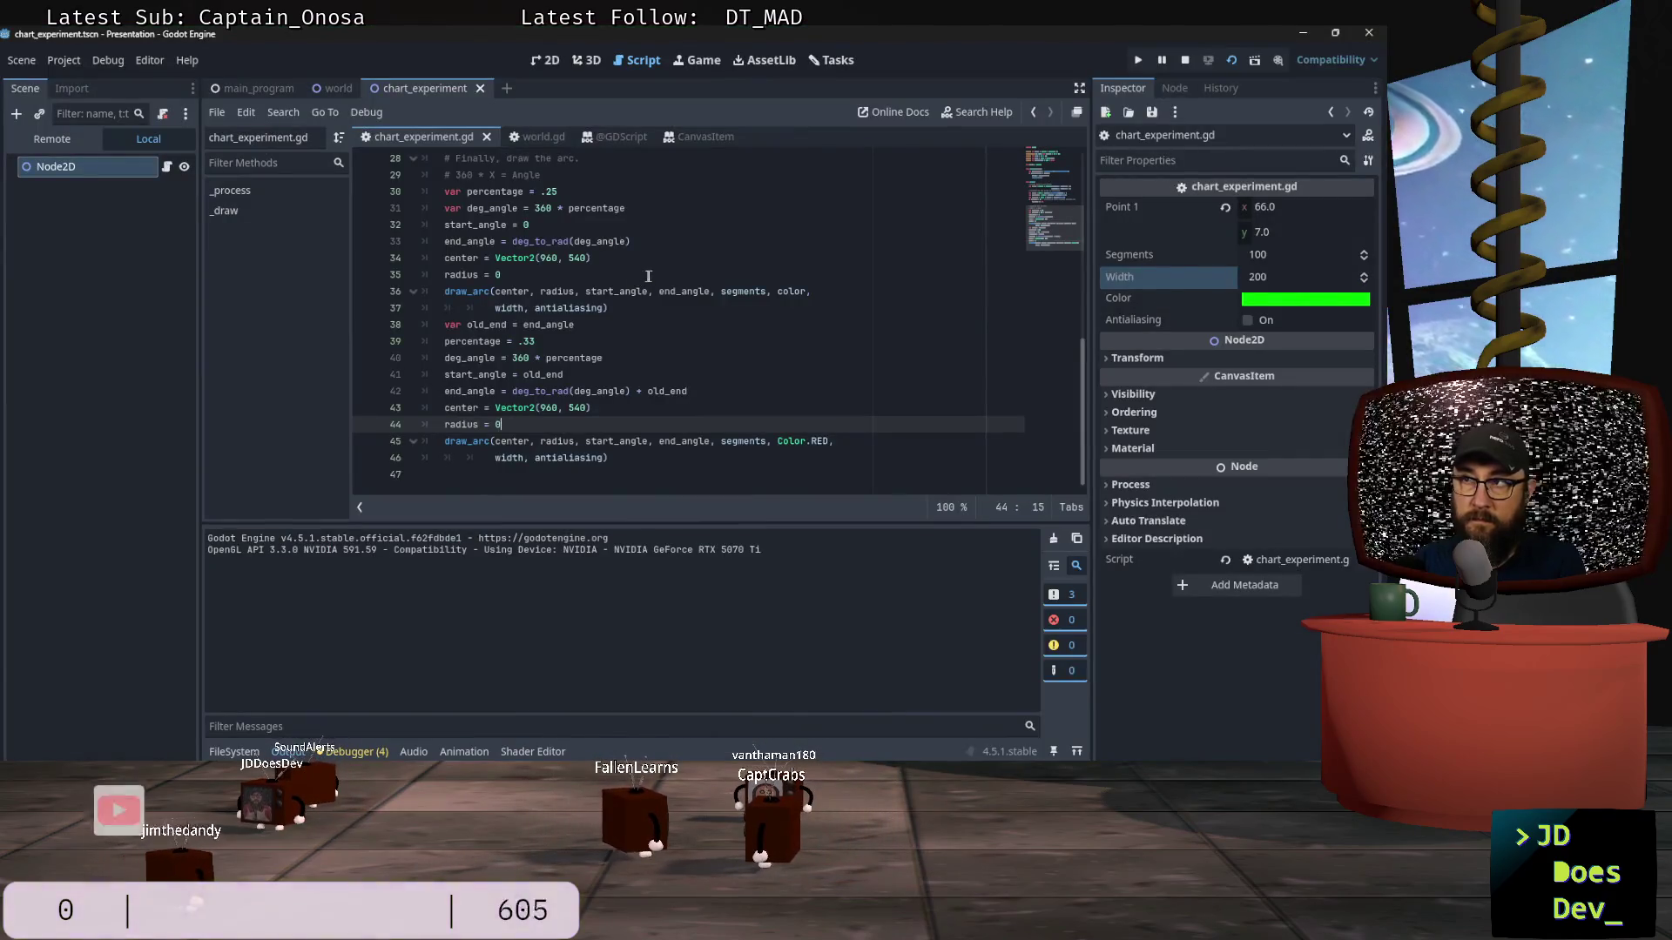
pyautogui.hotkey('alt', 'Tab')
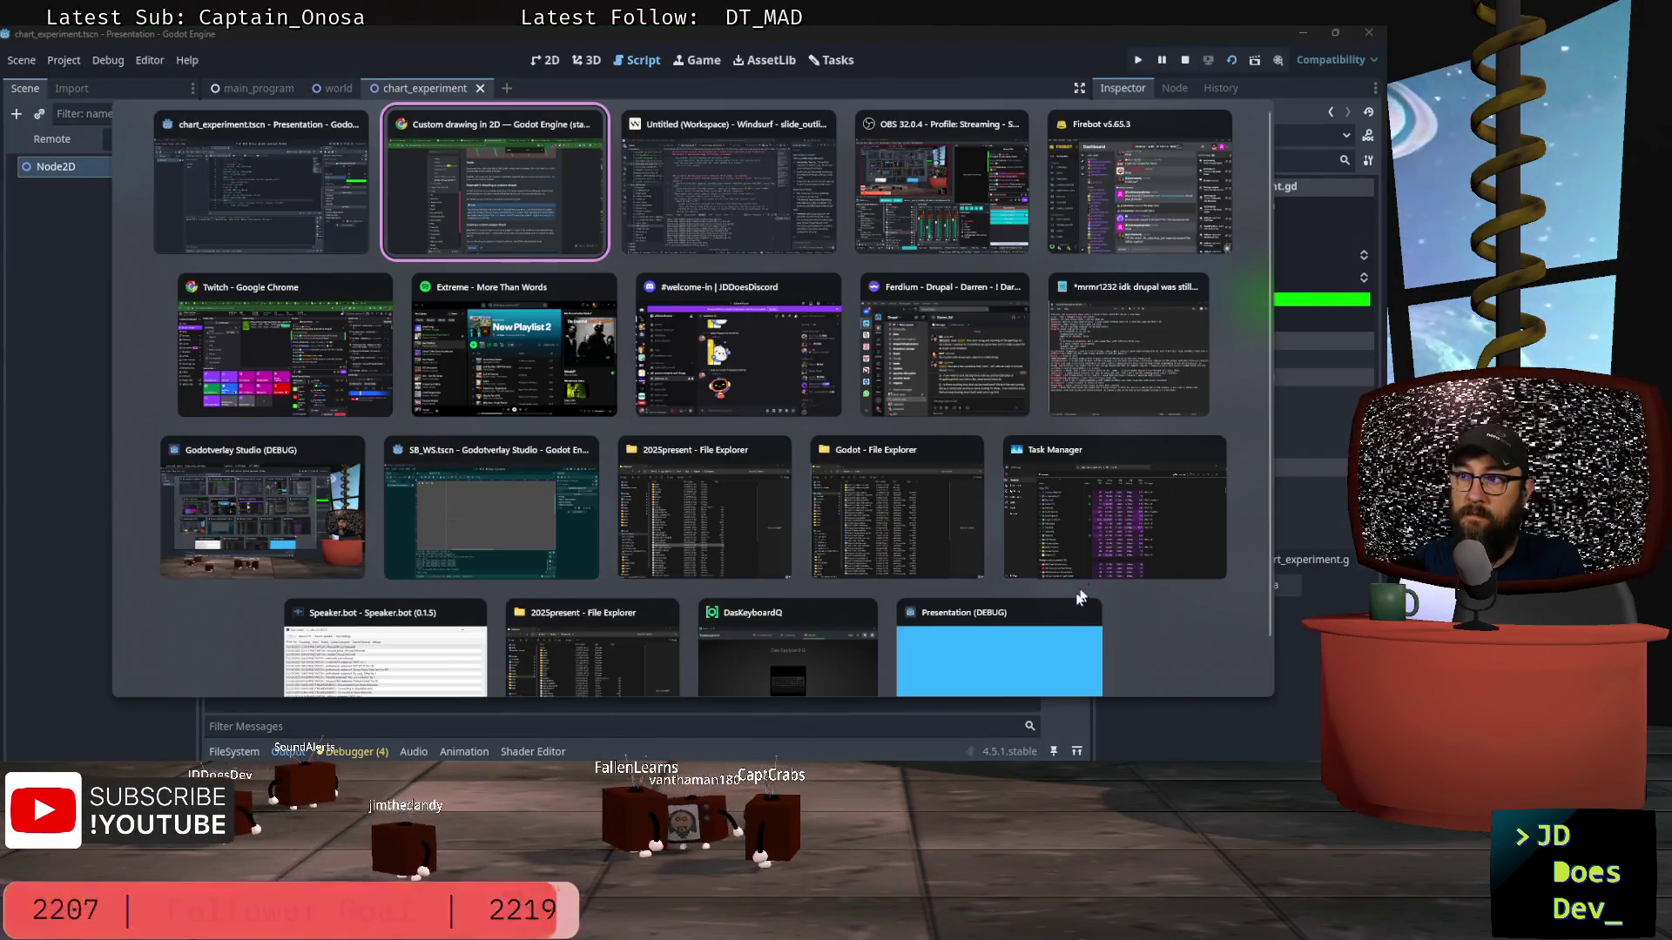
pyautogui.click(1012, 644)
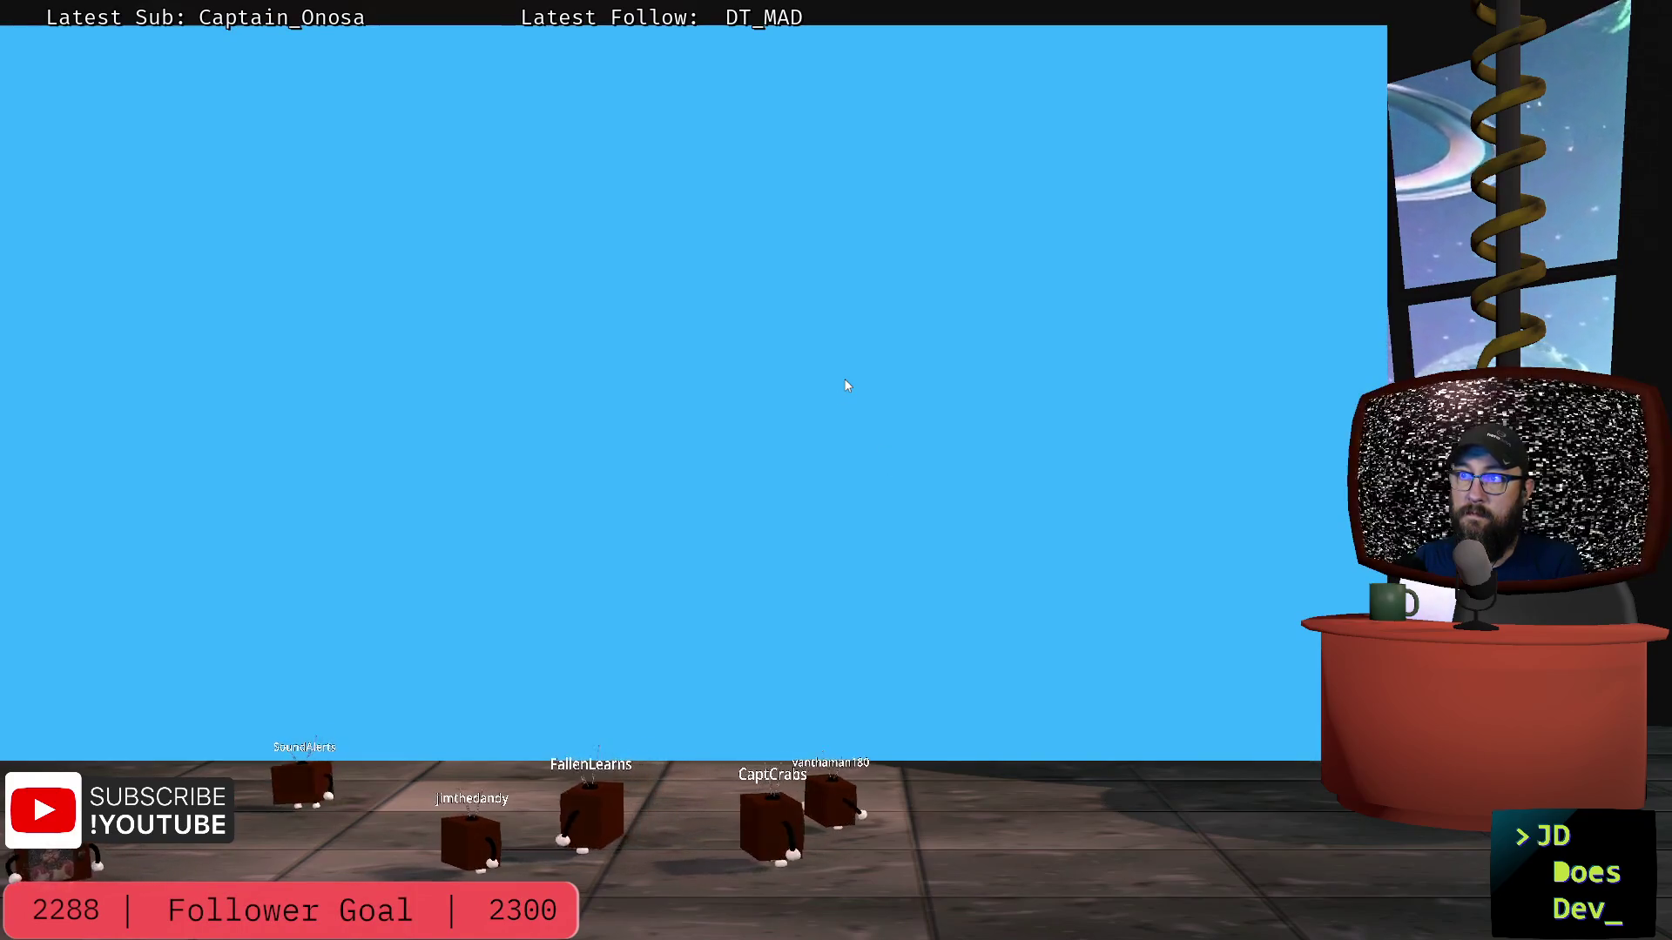
pyautogui.hotkey('alt', 'F4')
pyautogui.click(1186, 61)
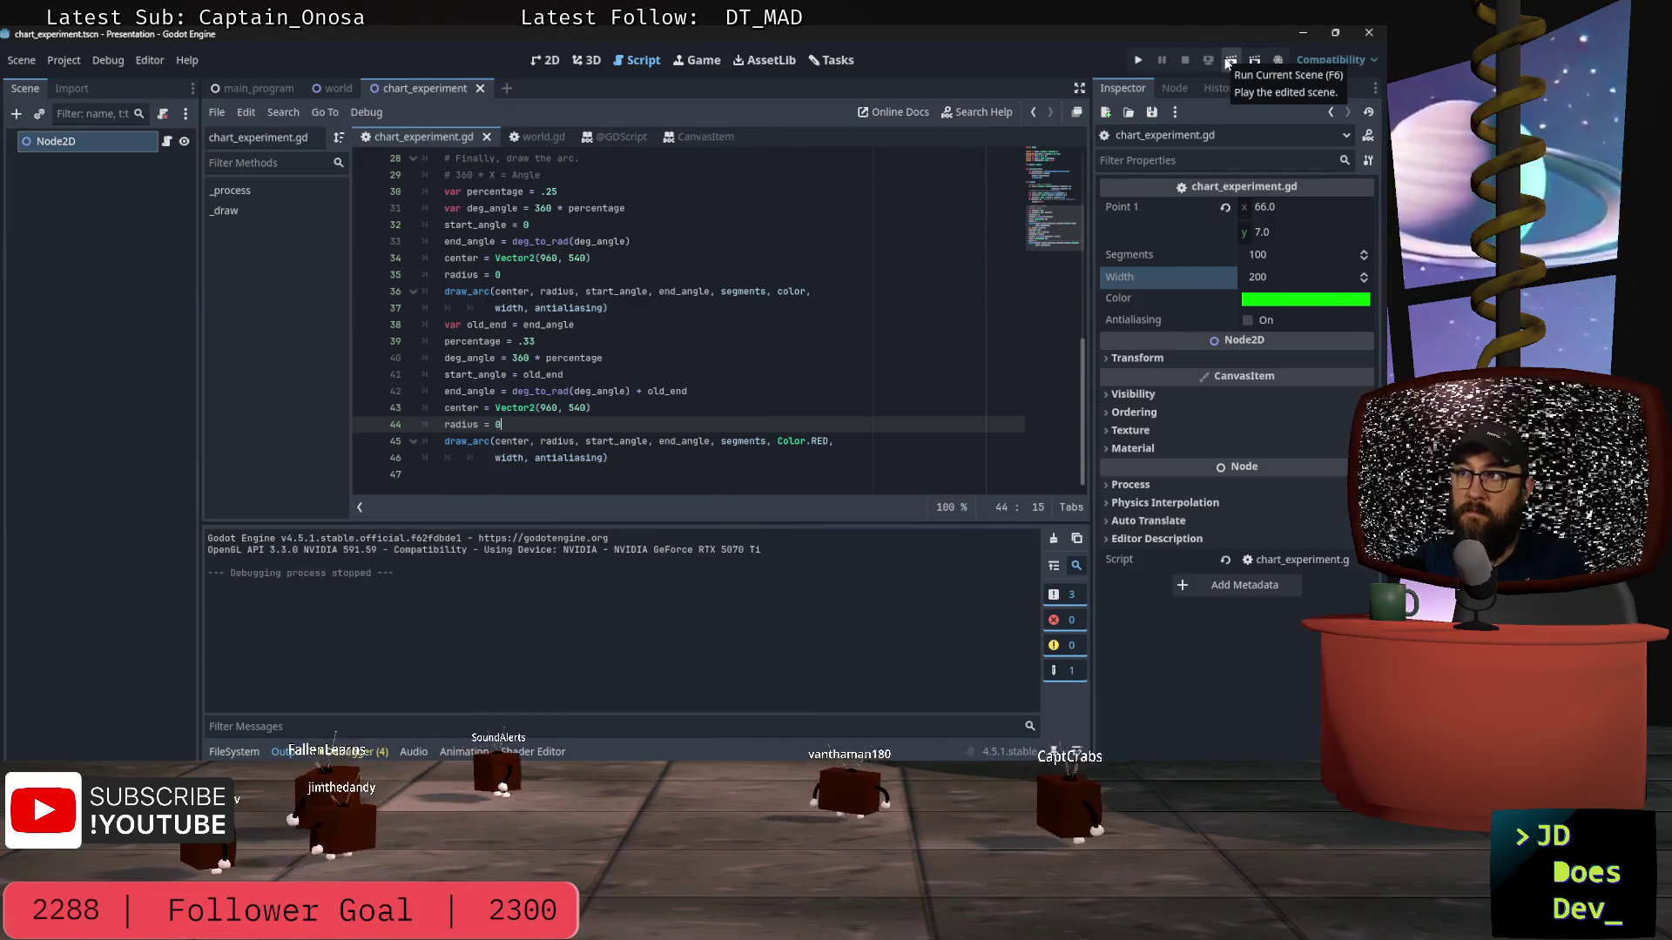
# Step: Set radius = 1 on both arcs and run the scene to see a small filled red-and-green pie
pyautogui.press('BackSpace')
pyautogui.write('1')
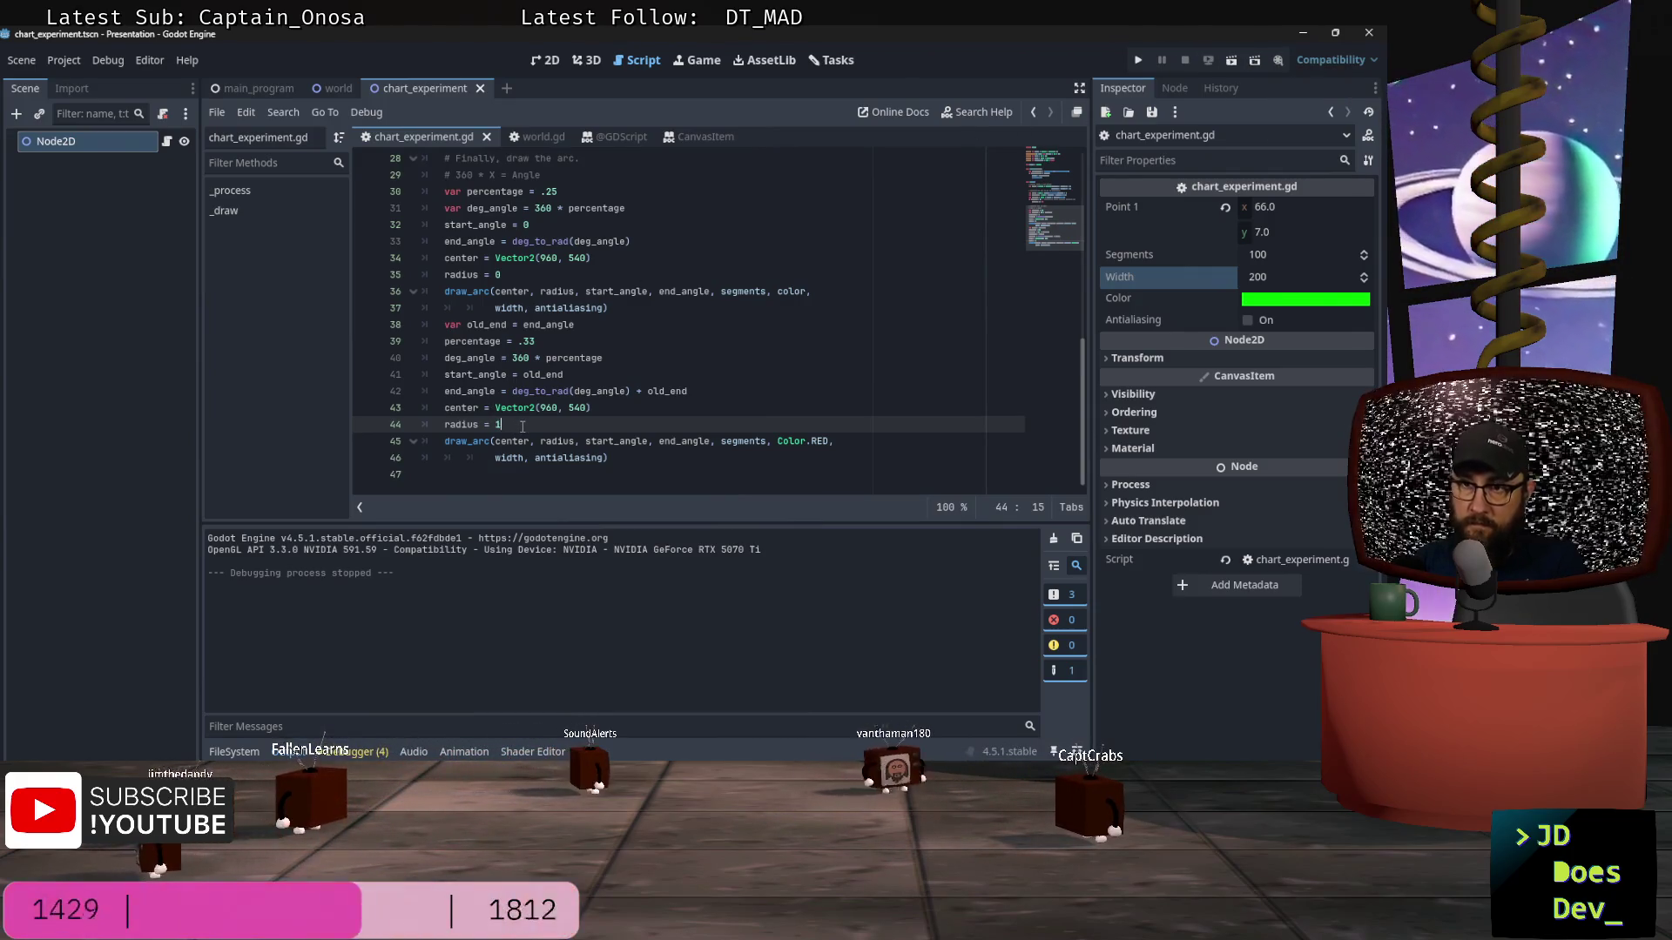
pyautogui.click(528, 274)
pyautogui.press('BackSpace')
pyautogui.write('1')
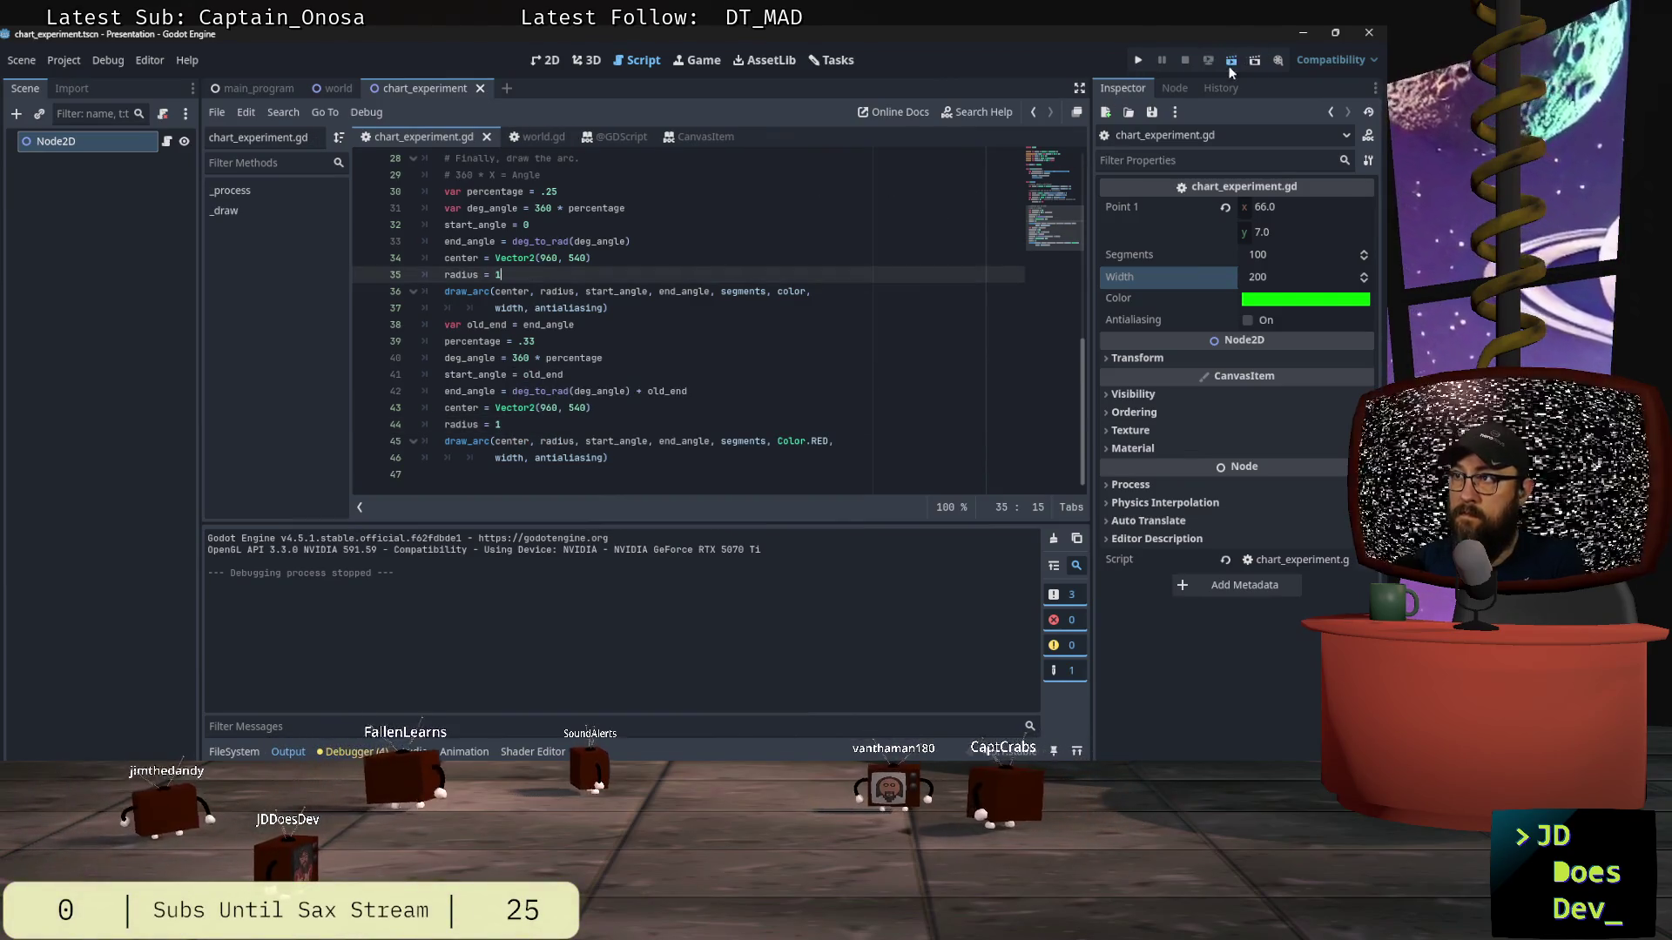
pyautogui.click(1231, 63)
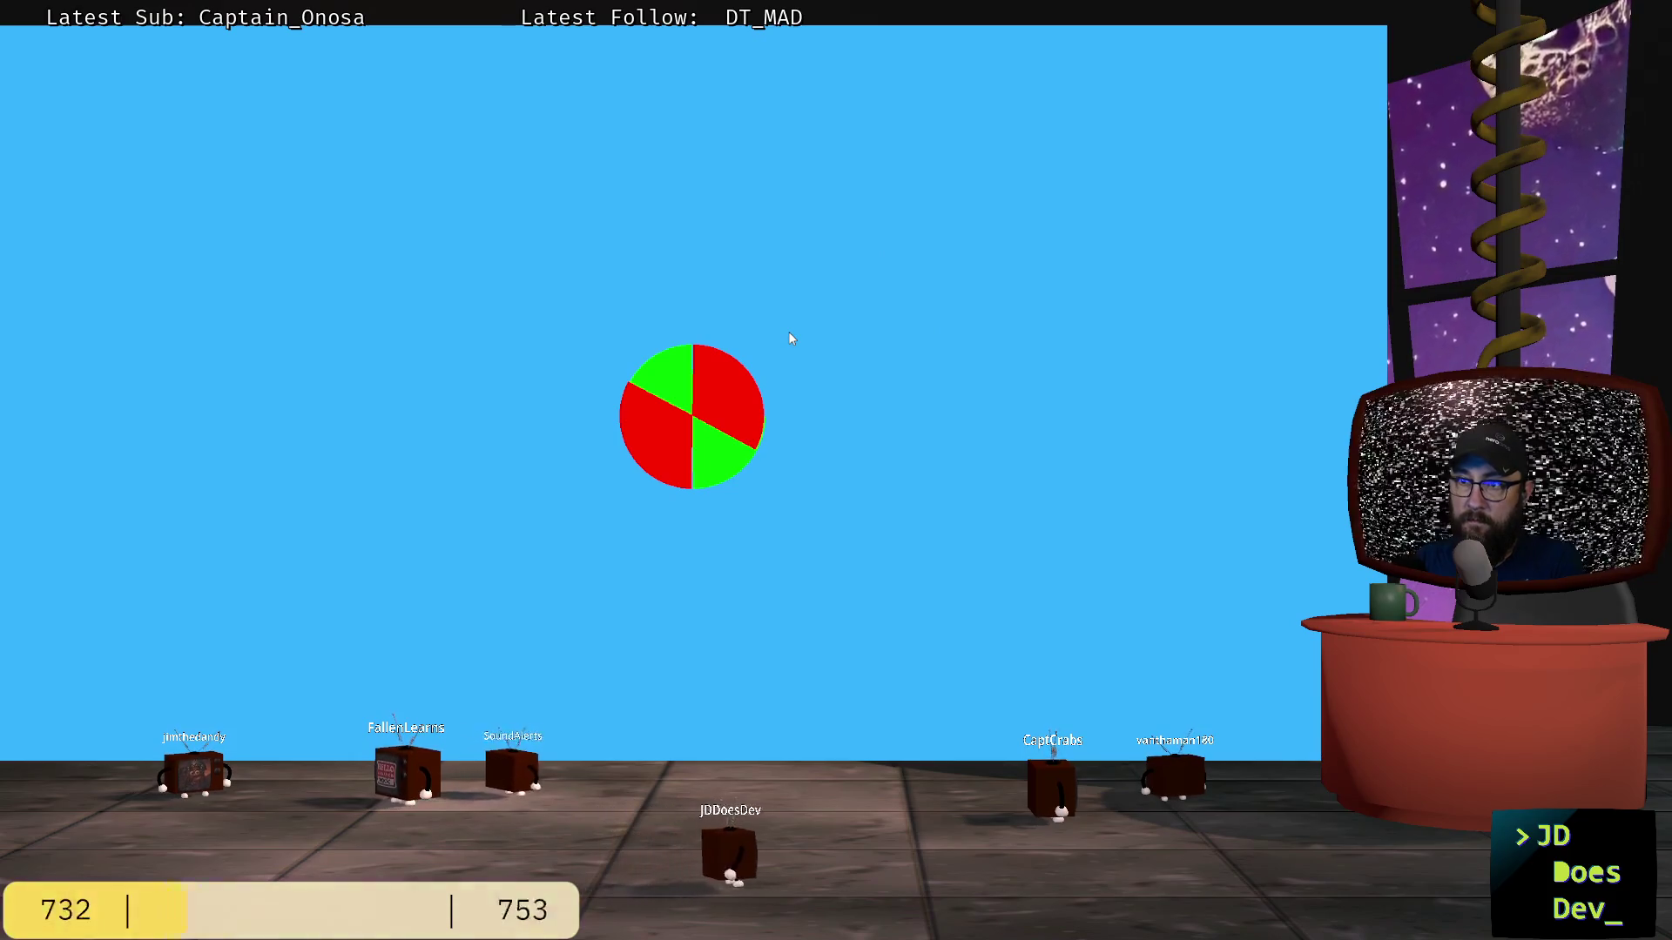
pyautogui.hotkey('alt', 'Tab')
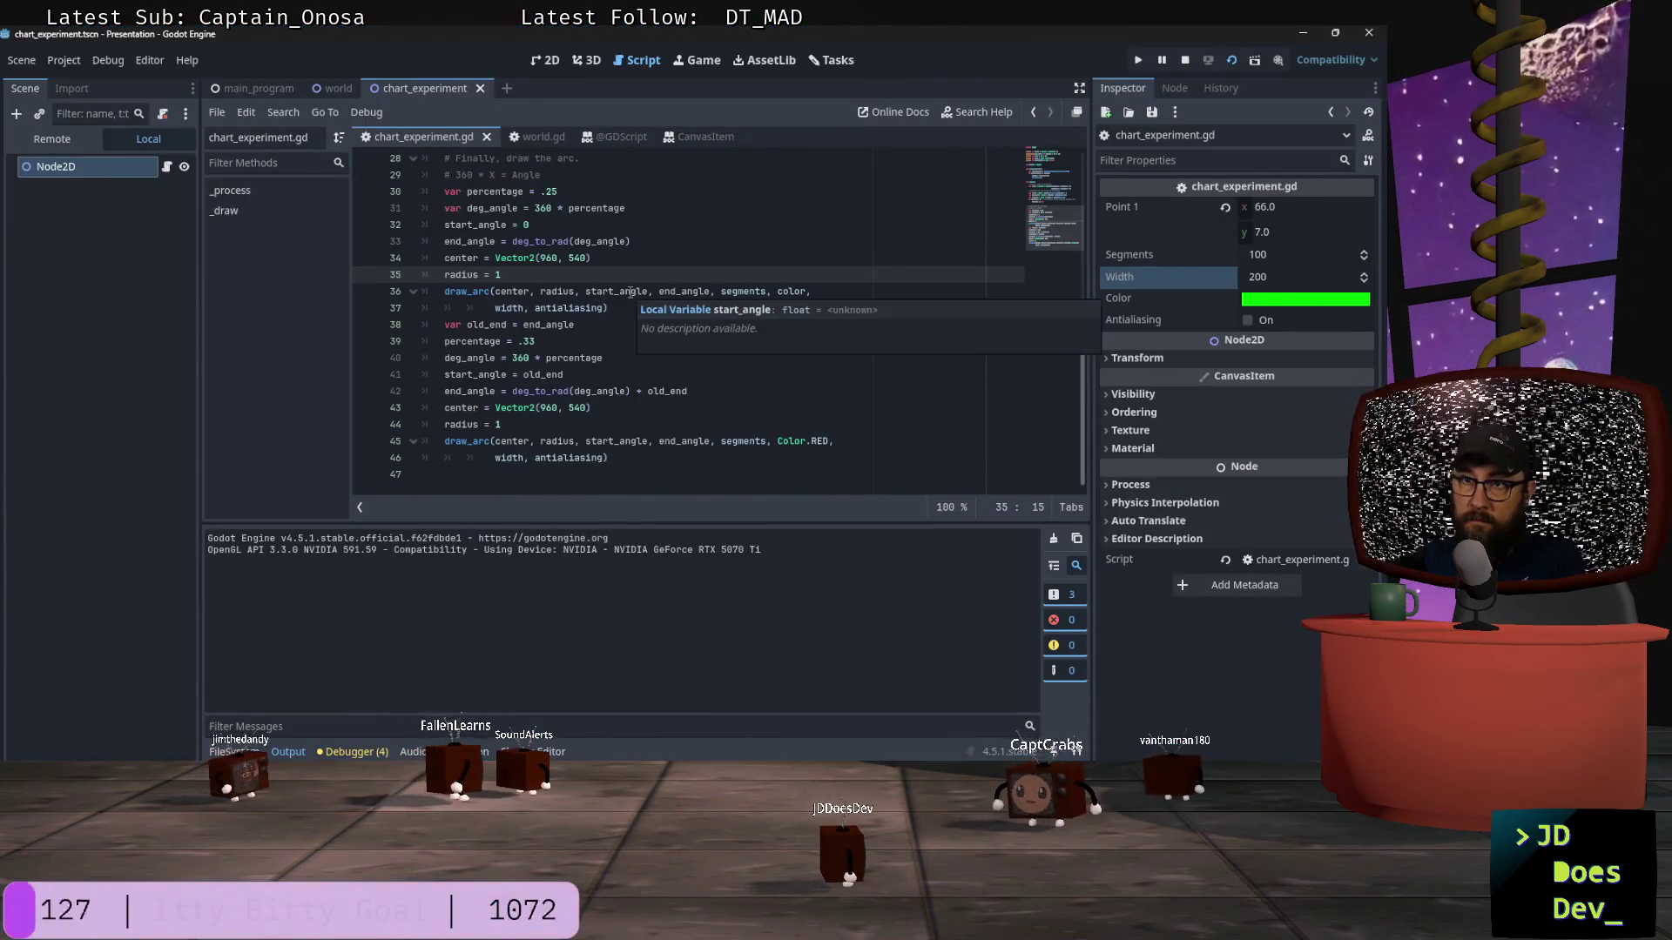
# Step: Change the width default on line 5 from 200 to 100
pyautogui.scroll(7, 627, 292)
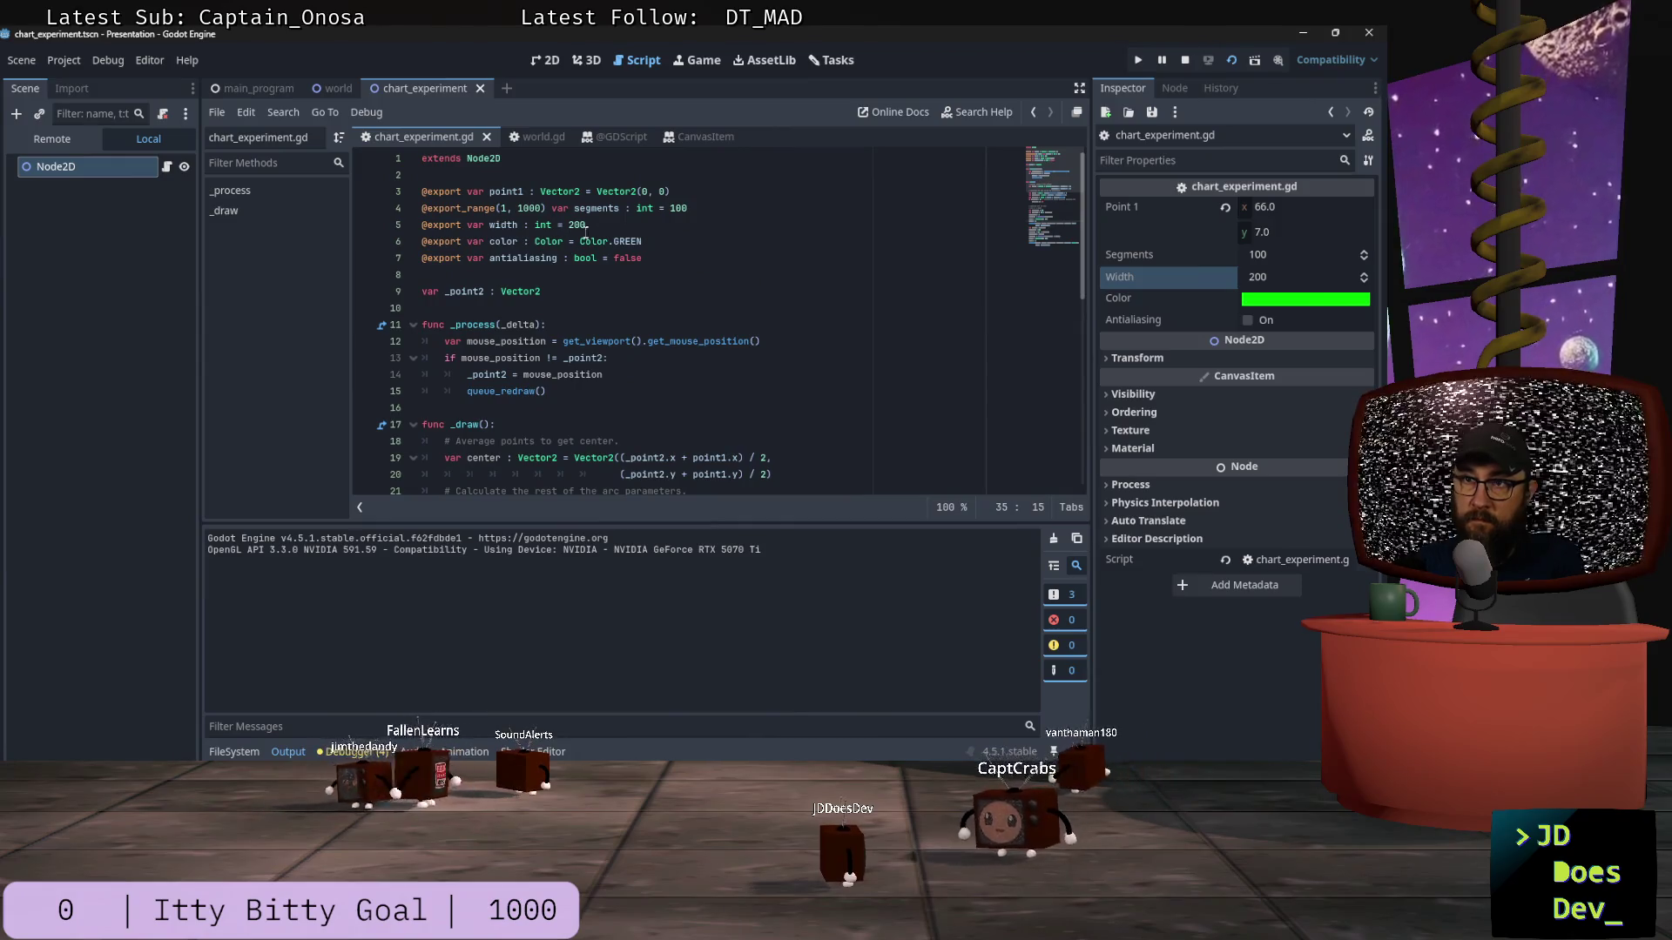
pyautogui.doubleClick(578, 224)
pyautogui.write('1')
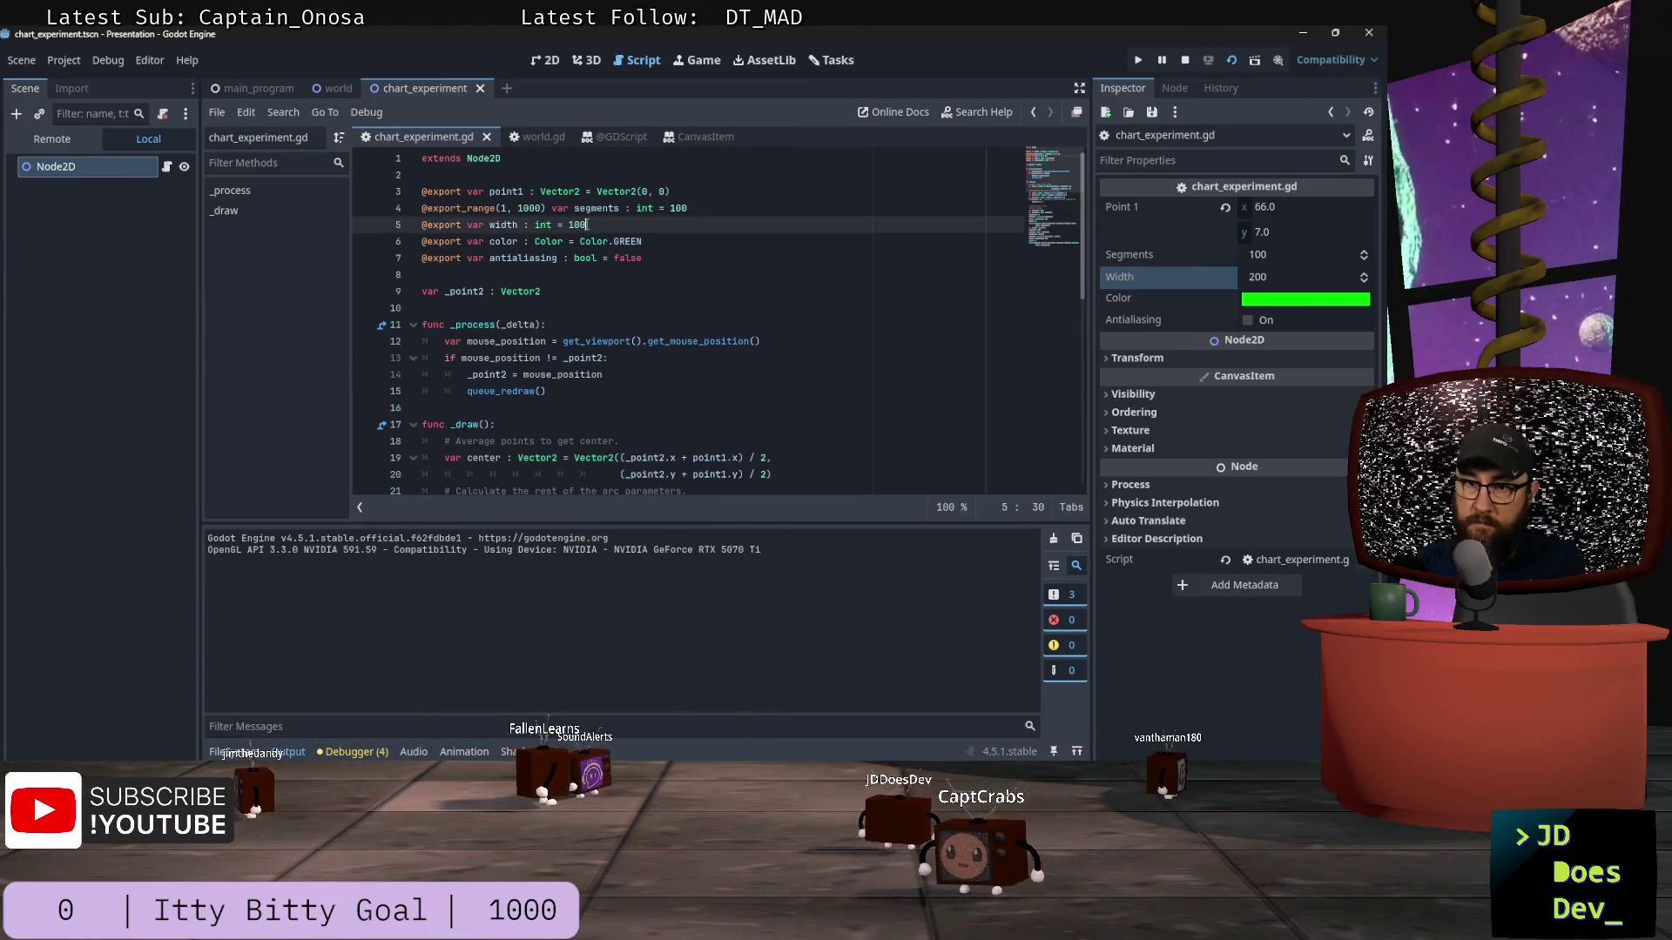
pyautogui.hotkey('alt', 'Tab')
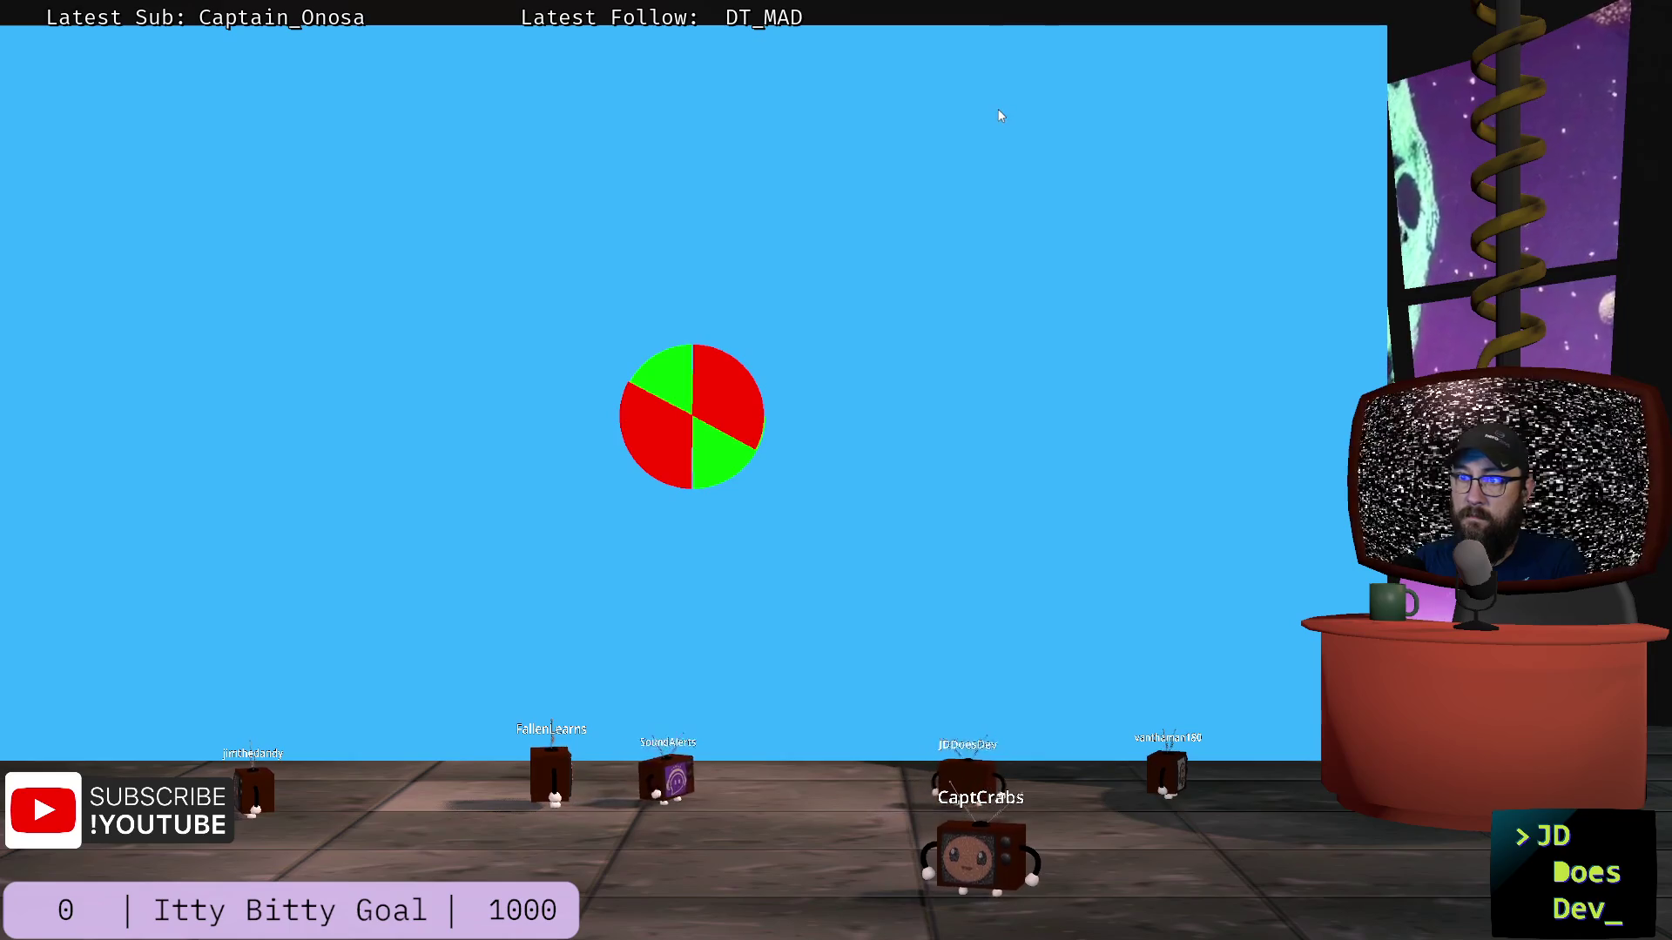
pyautogui.hotkey('alt', 'Tab')
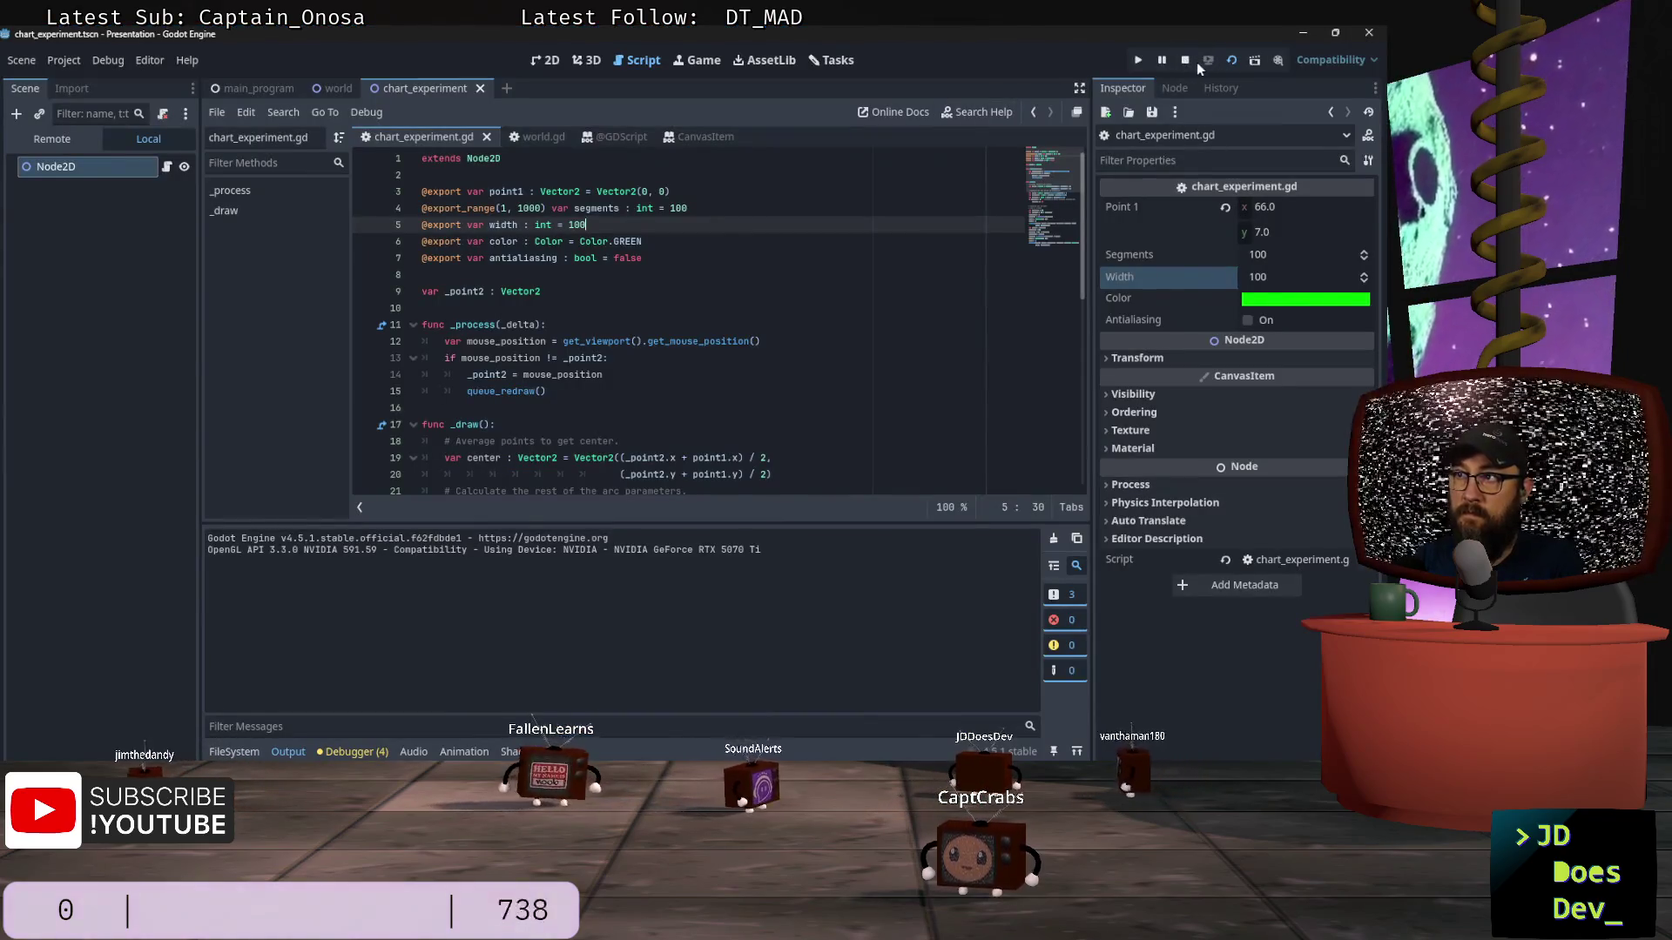
# Step: Stop and rerun the scene to view the smaller red-and-green pie
pyautogui.click(1183, 60)
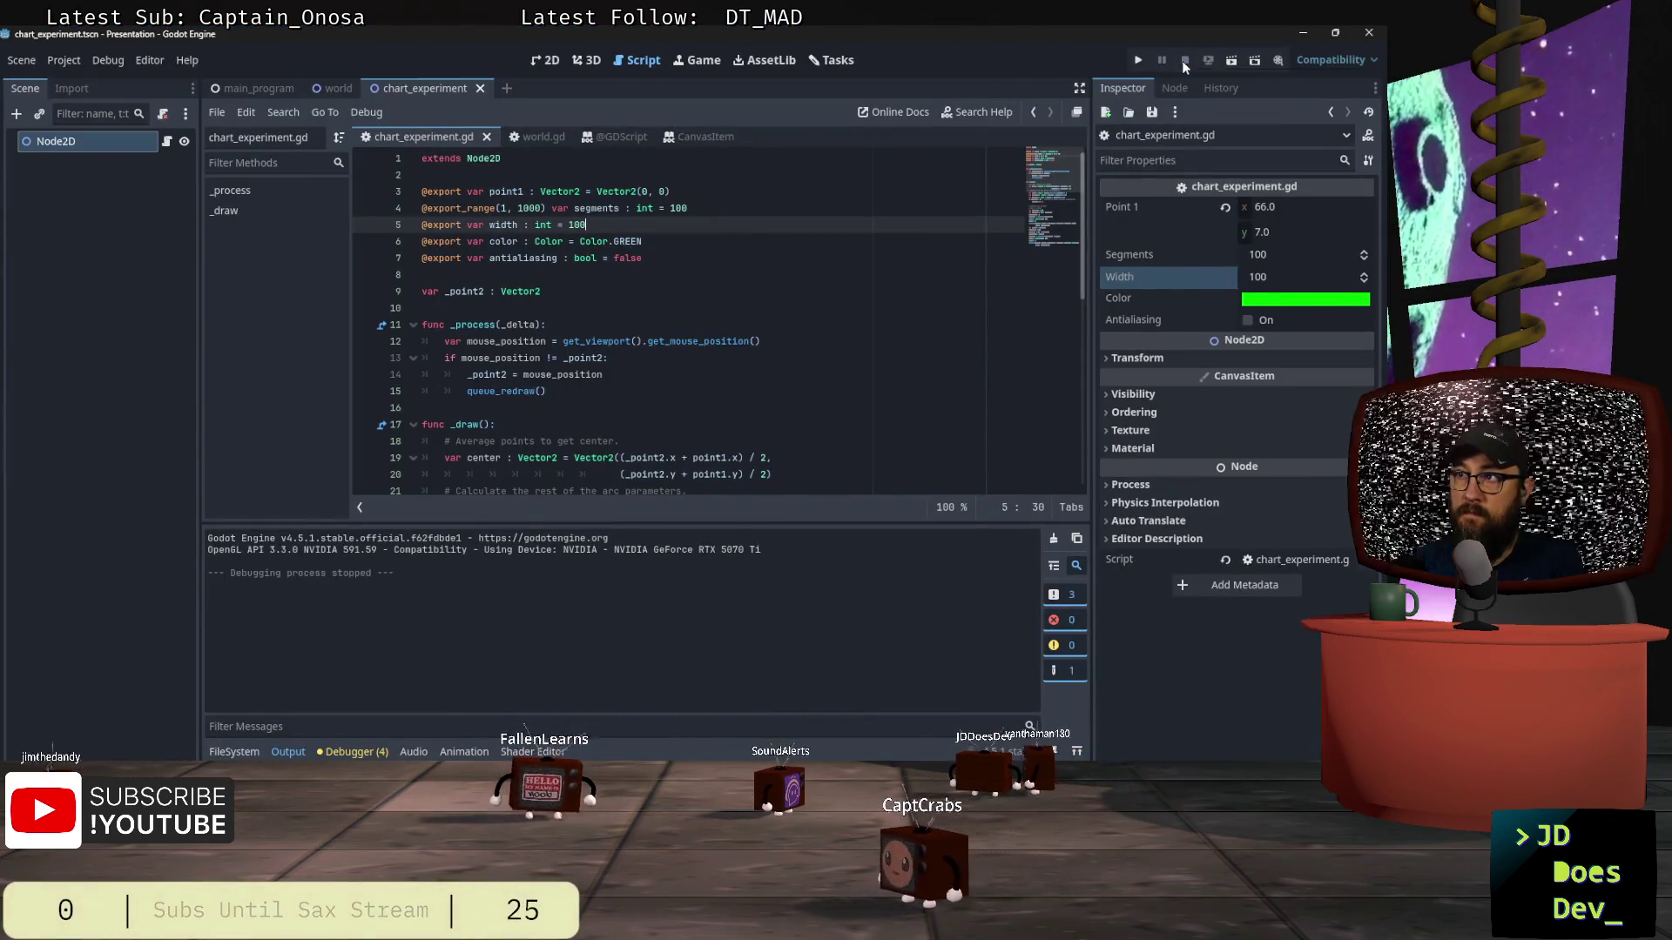
pyautogui.click(1230, 61)
pyautogui.scroll(-3, 676, 334)
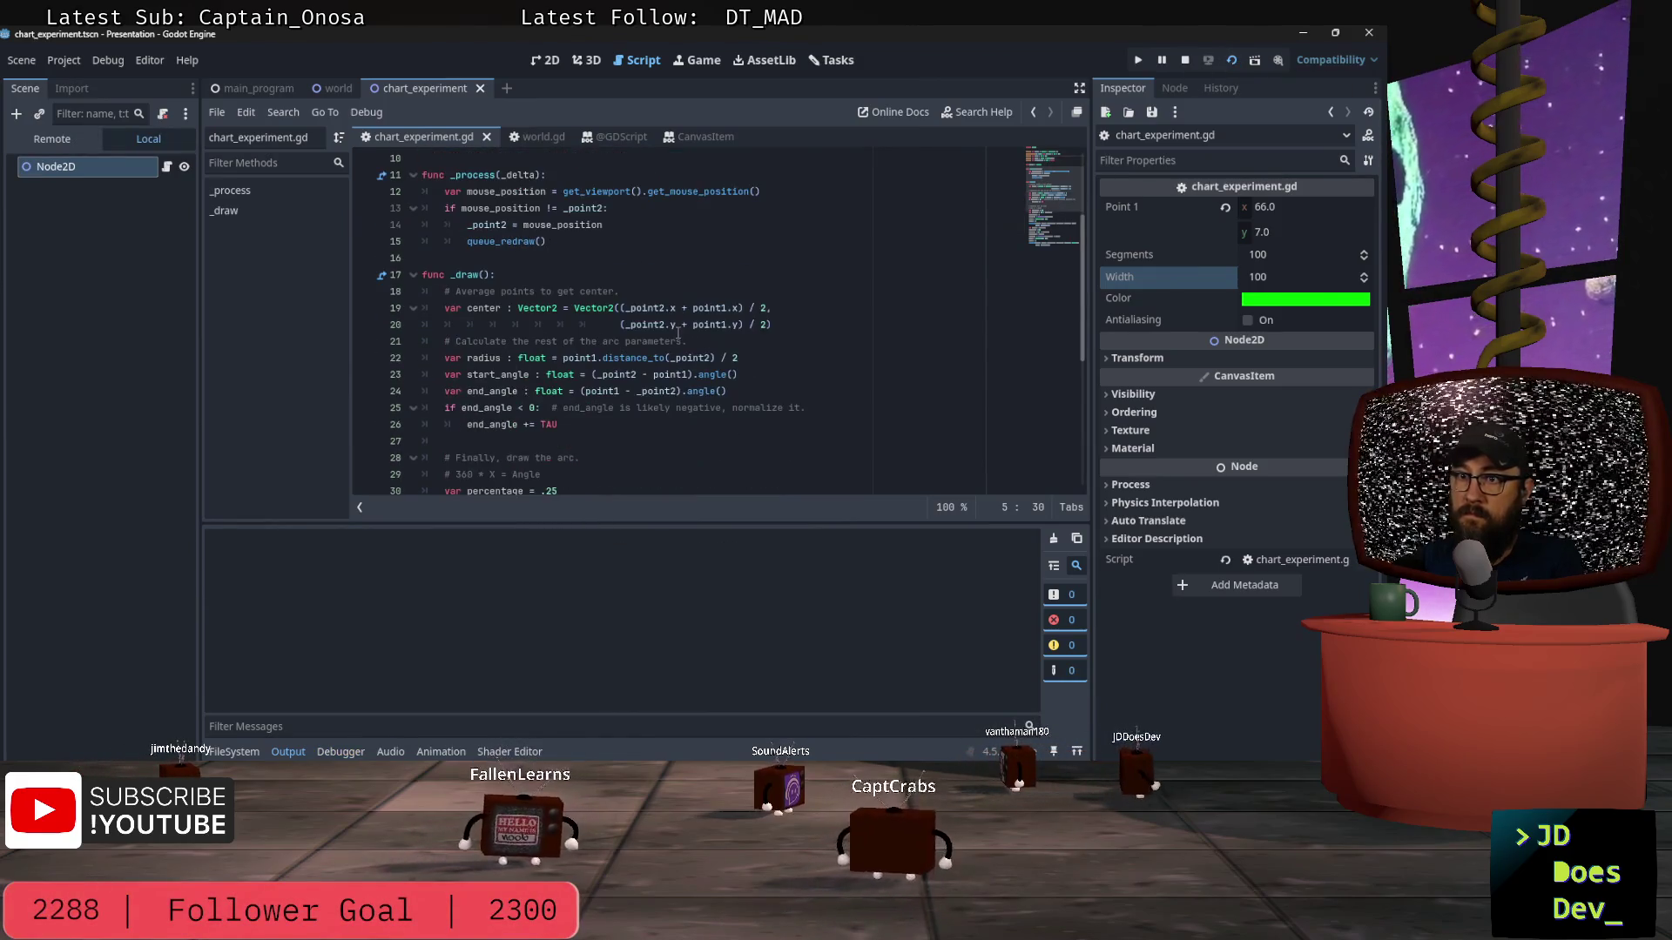
pyautogui.hotkey('alt', 'Tab')
pyautogui.hotkey('alt', 'Tab')
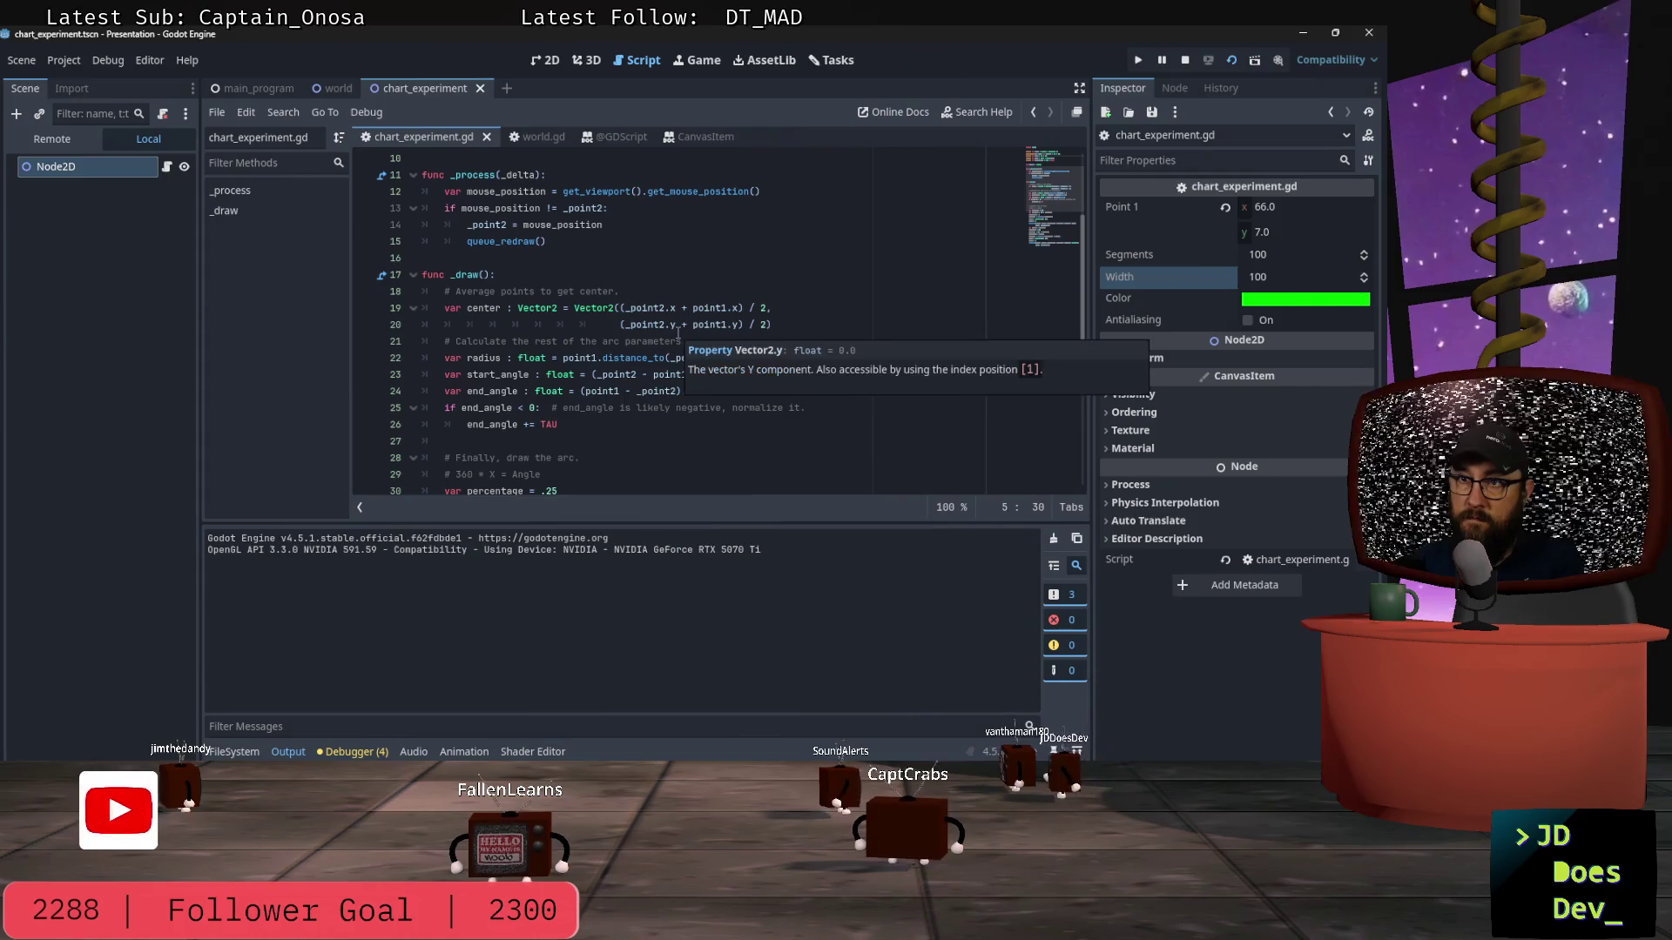
pyautogui.hotkey('alt', 'Tab')
pyautogui.click(1003, 644)
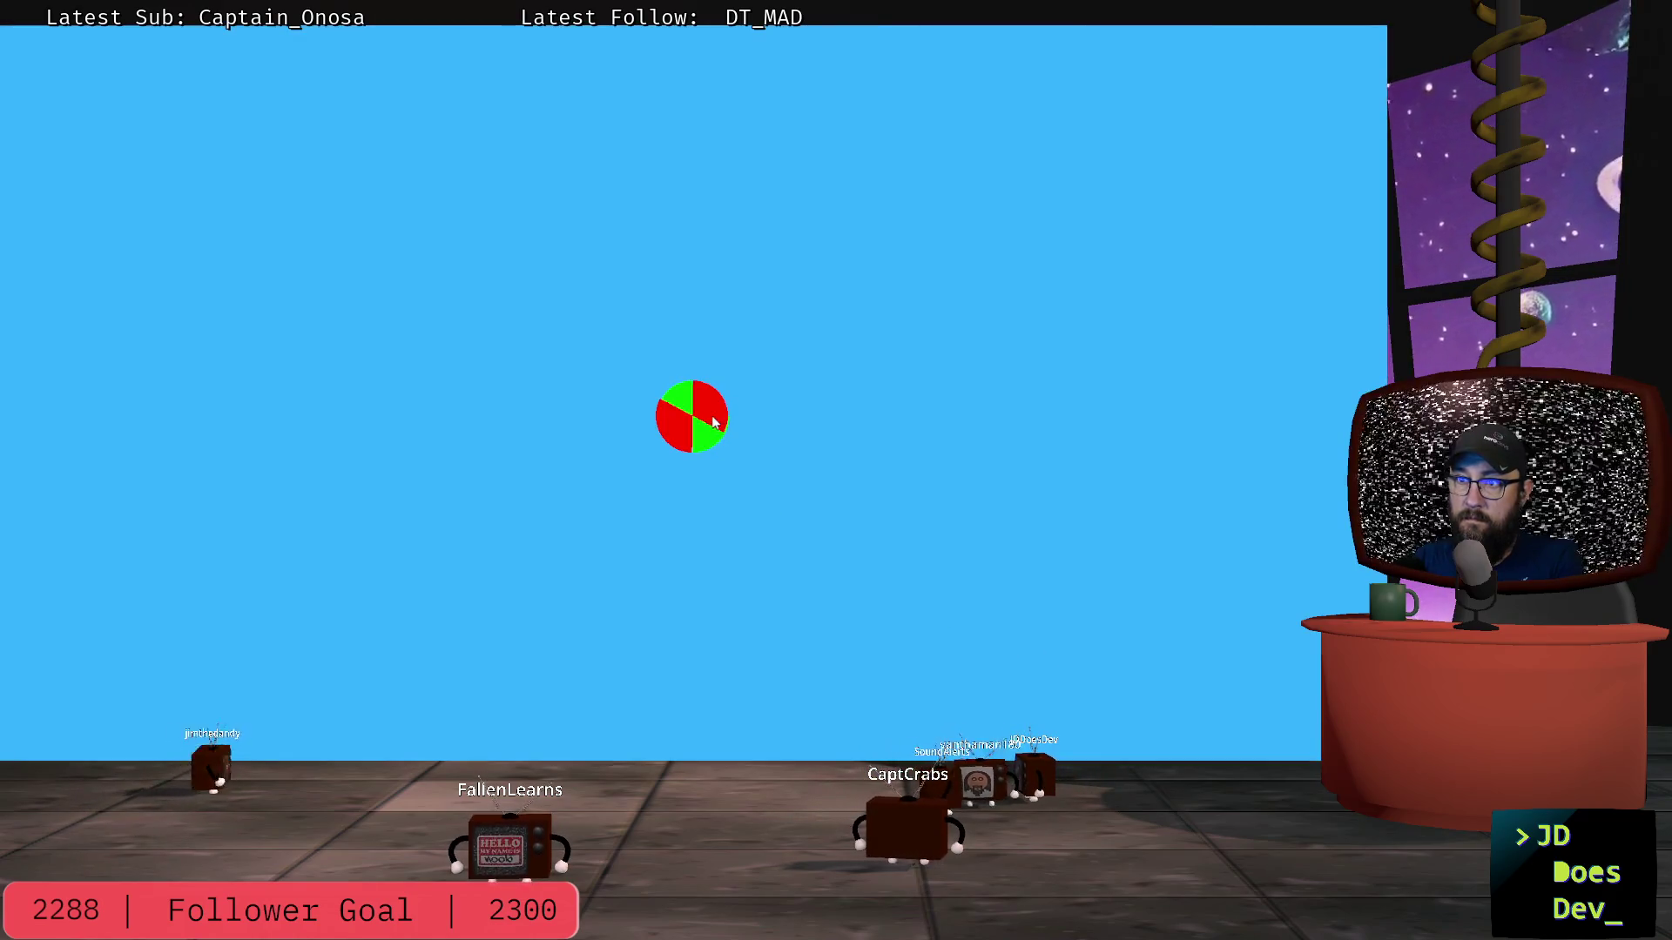
pyautogui.hotkey('alt', 'Tab')
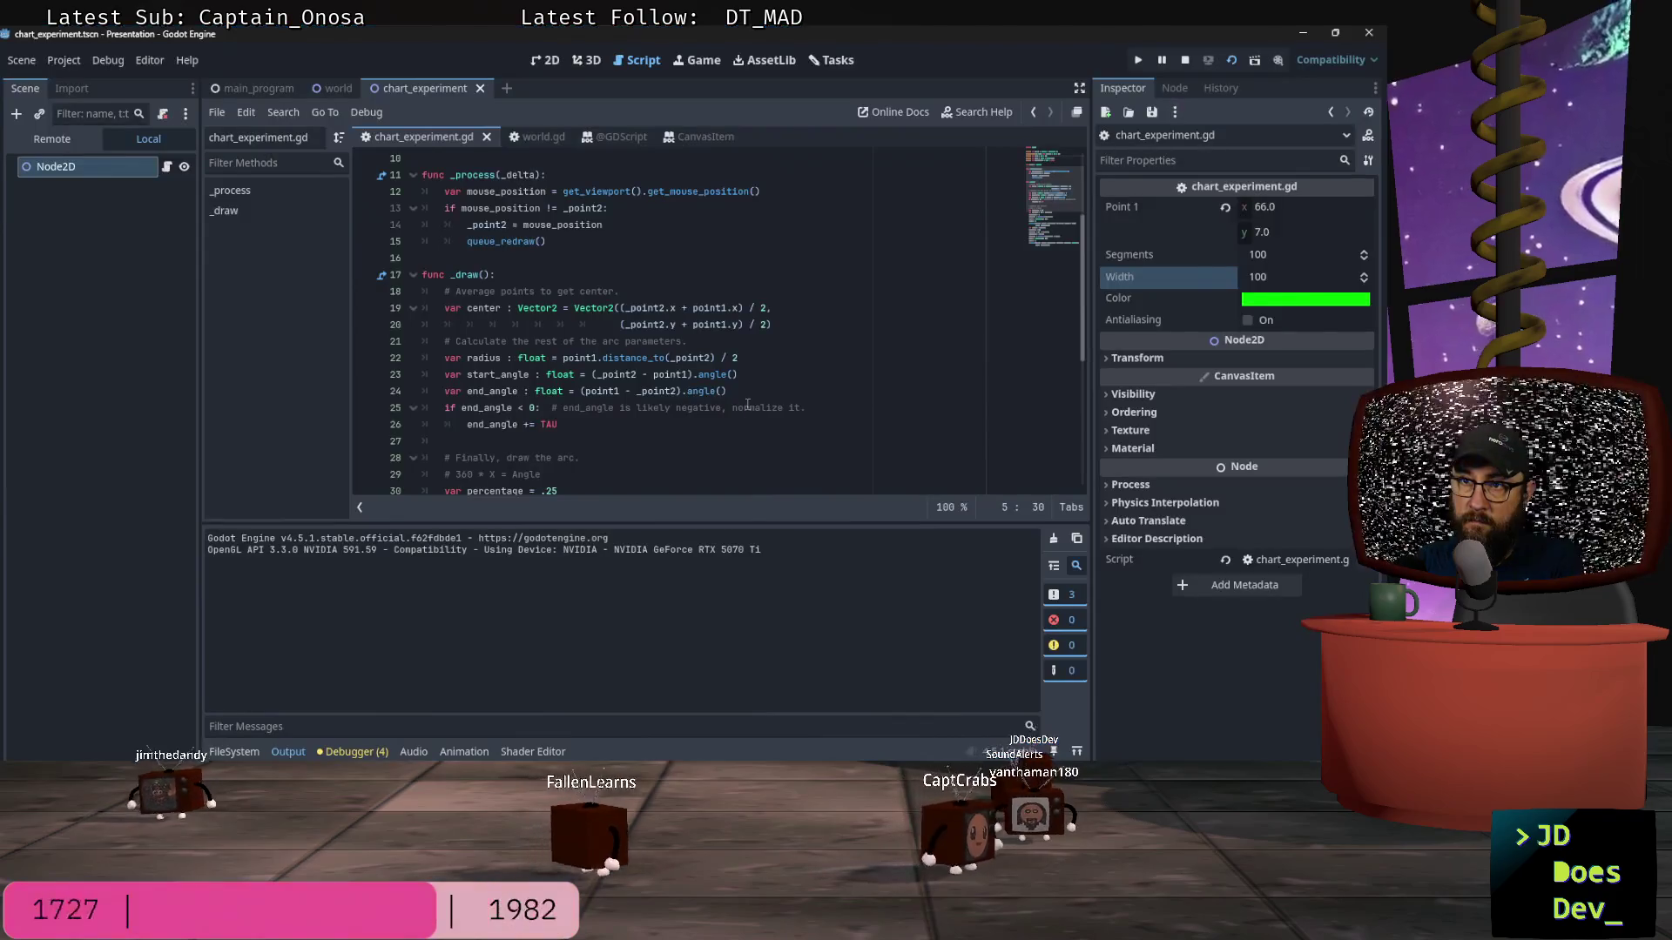
pyautogui.scroll(-6, 601, 410)
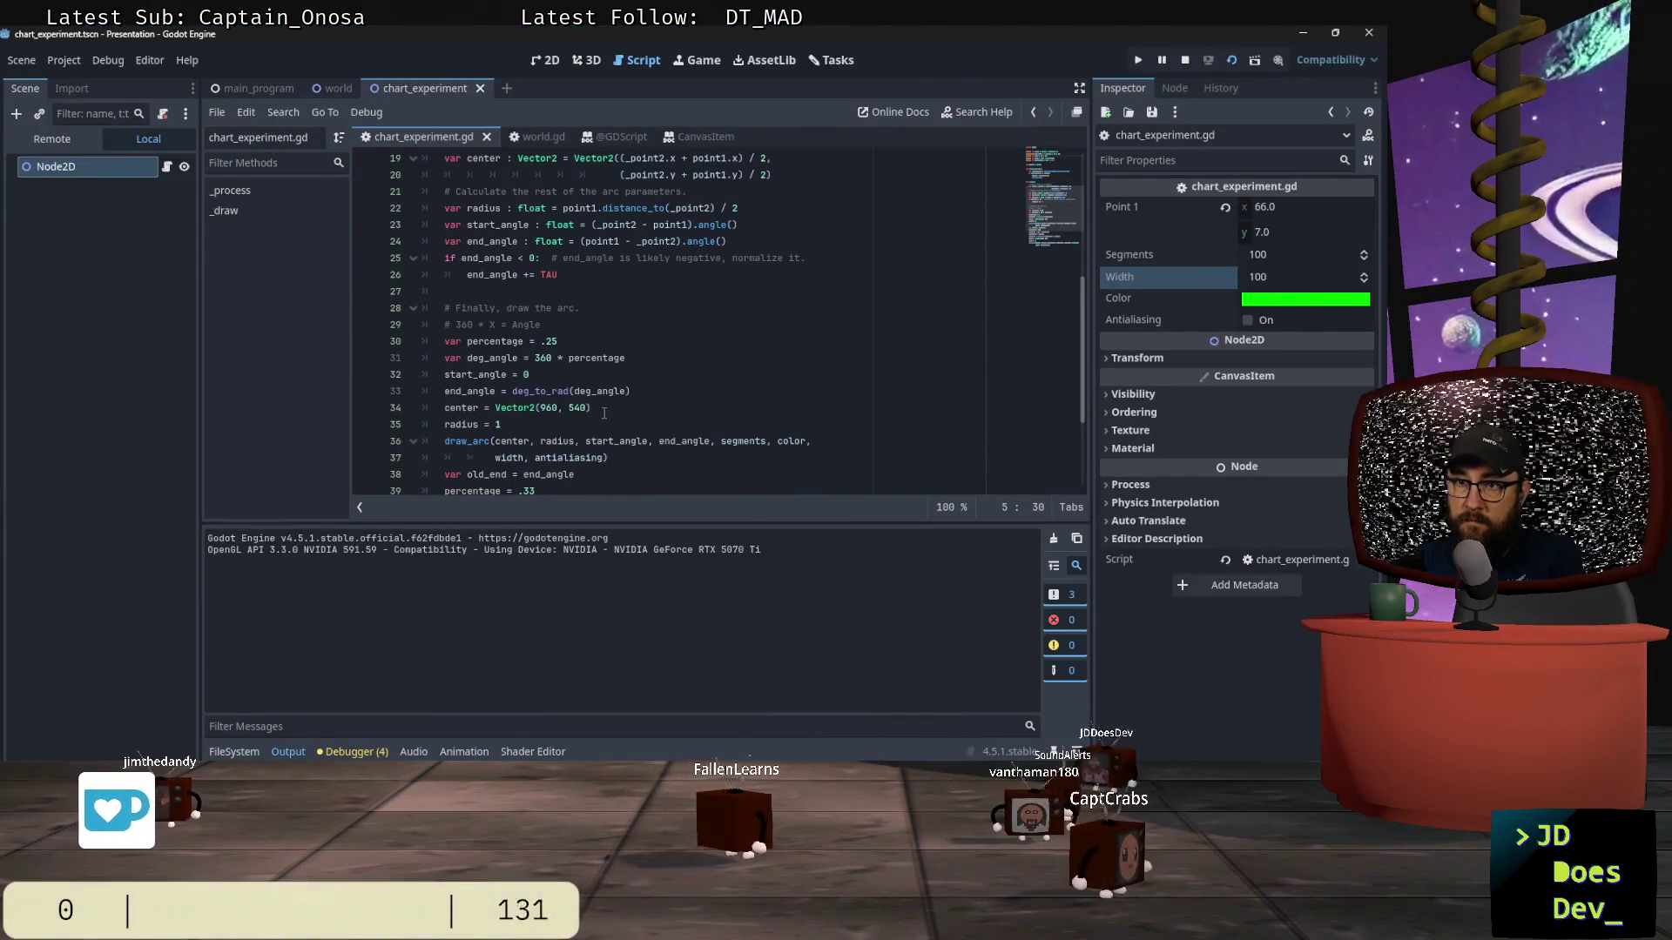
pyautogui.scroll(9, 619, 400)
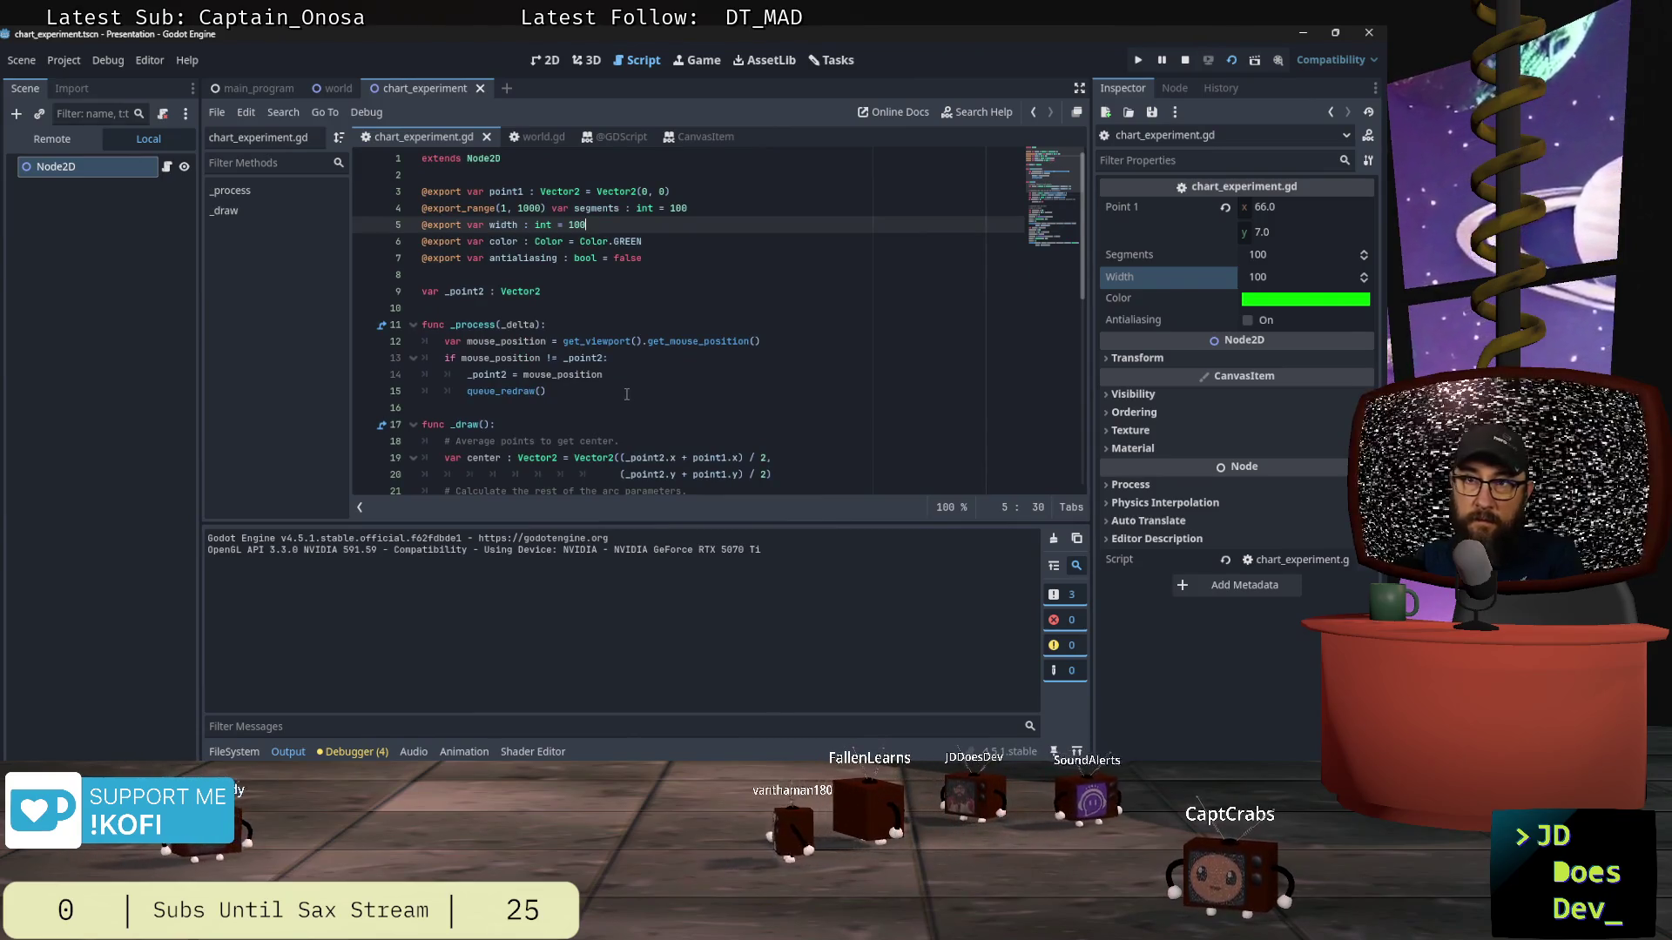
pyautogui.scroll(-3, 626, 394)
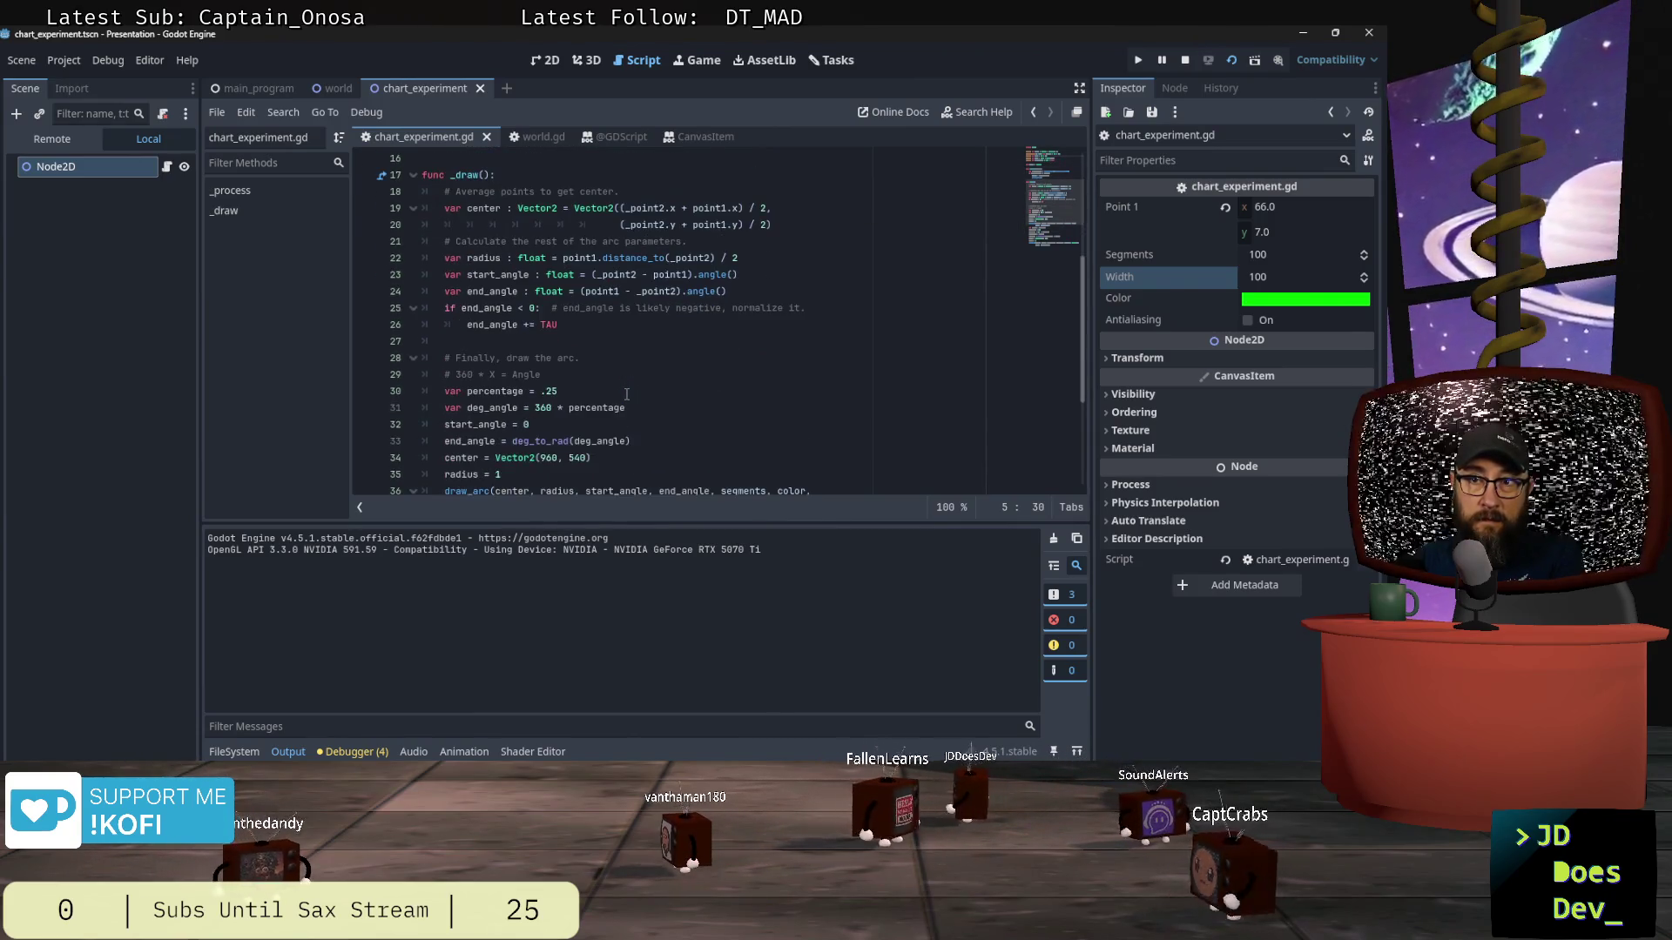
pyautogui.scroll(-2, 626, 394)
pyautogui.scroll(5, 626, 394)
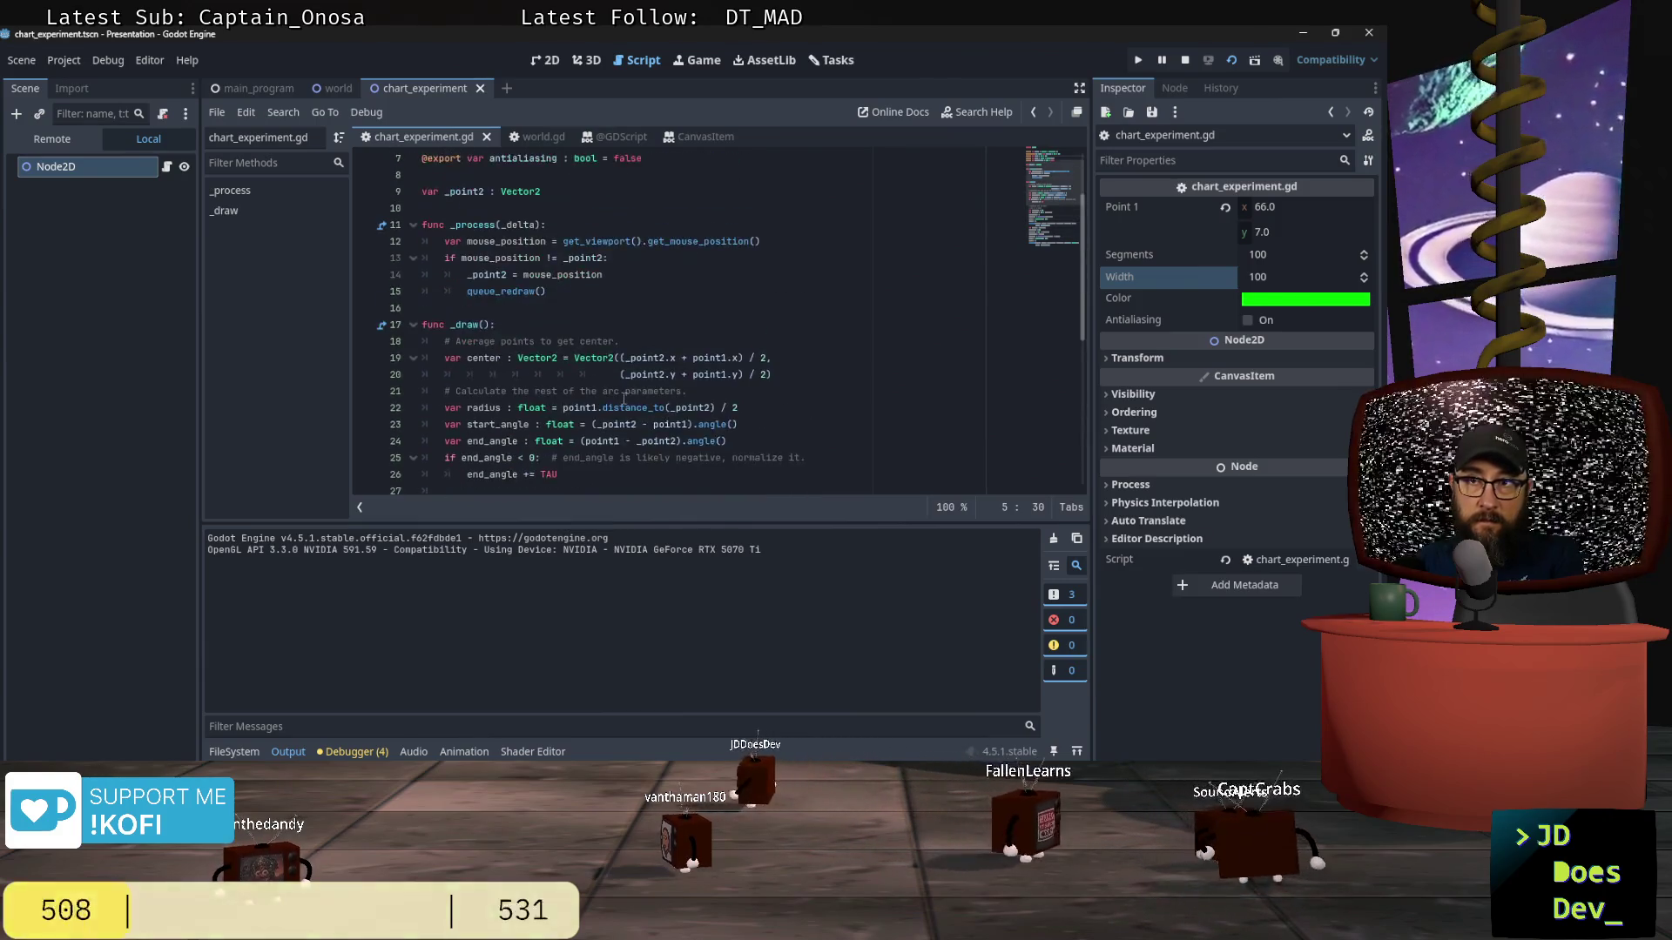
pyautogui.moveTo(608, 226); pyautogui.dragTo(571, 226)
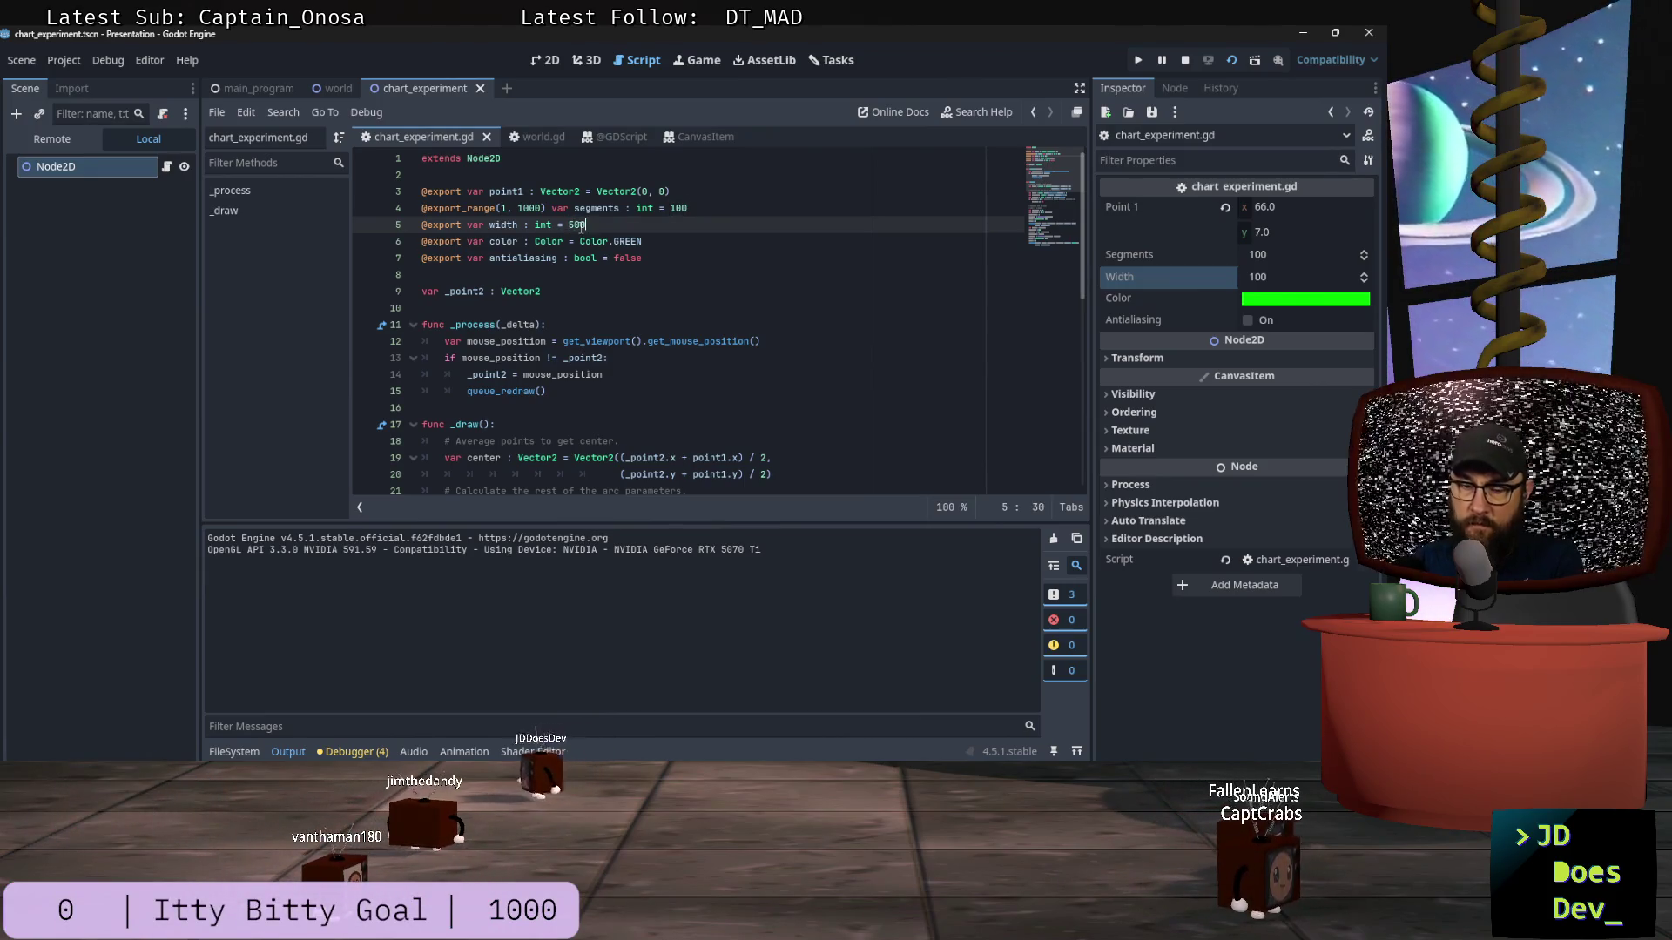
# Step: Save the script with width 500 and rerun the scene to view the larger pie
pyautogui.hotkey('ctrl', 's')
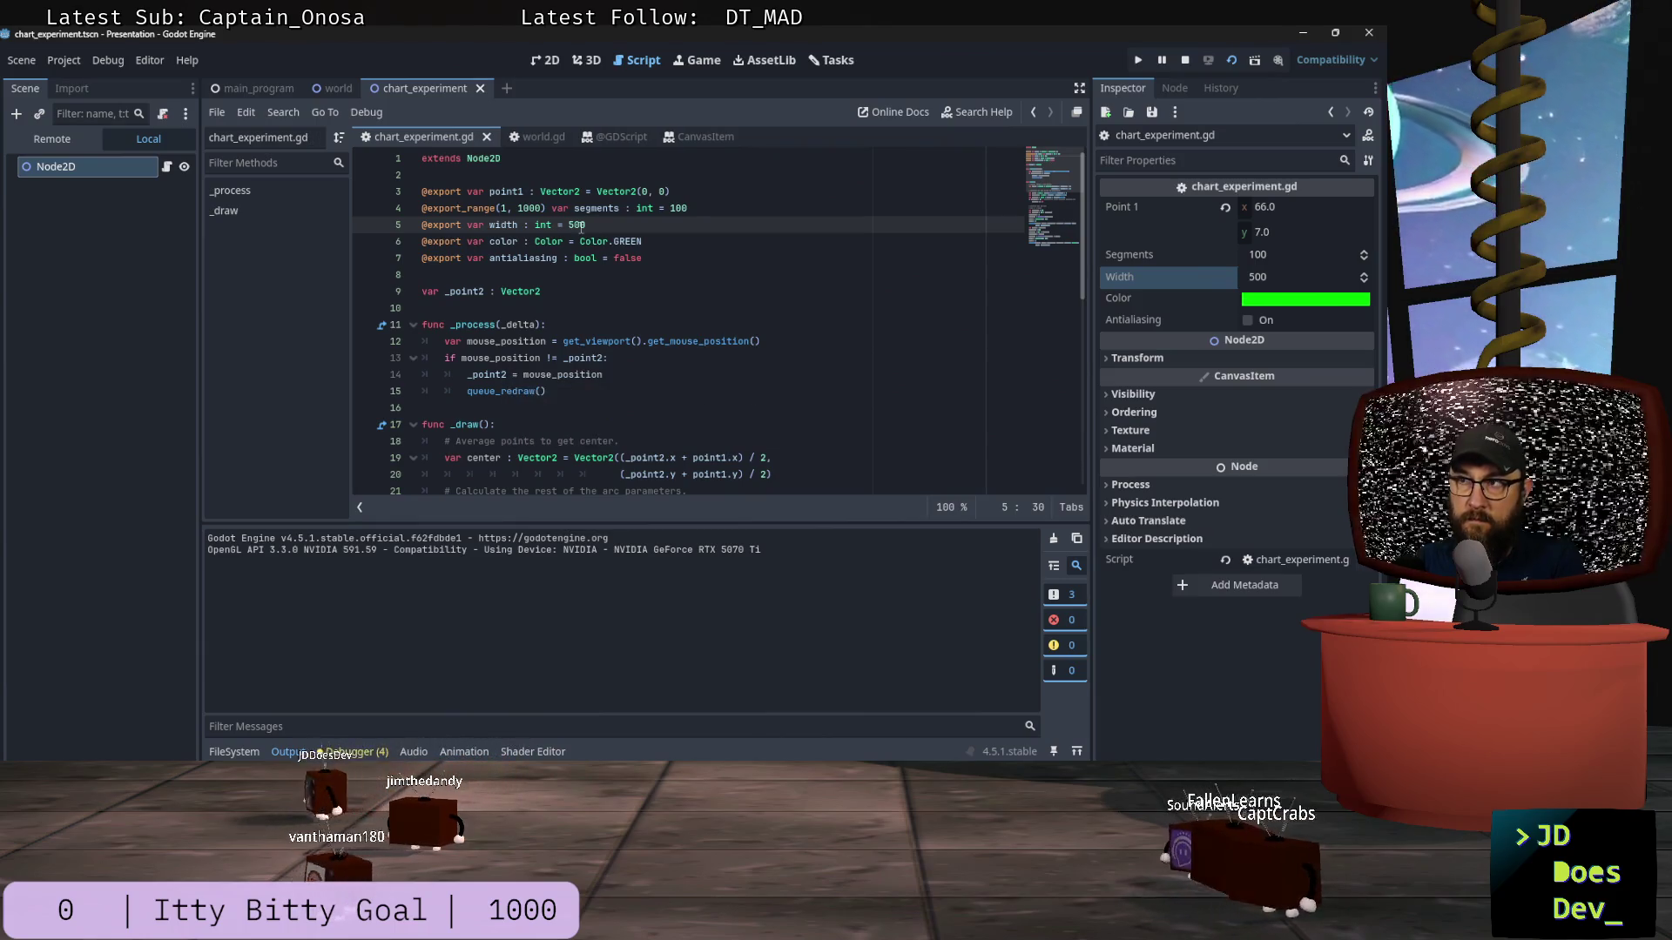
pyautogui.press('F6')
pyautogui.hotkey('alt', 'F4')
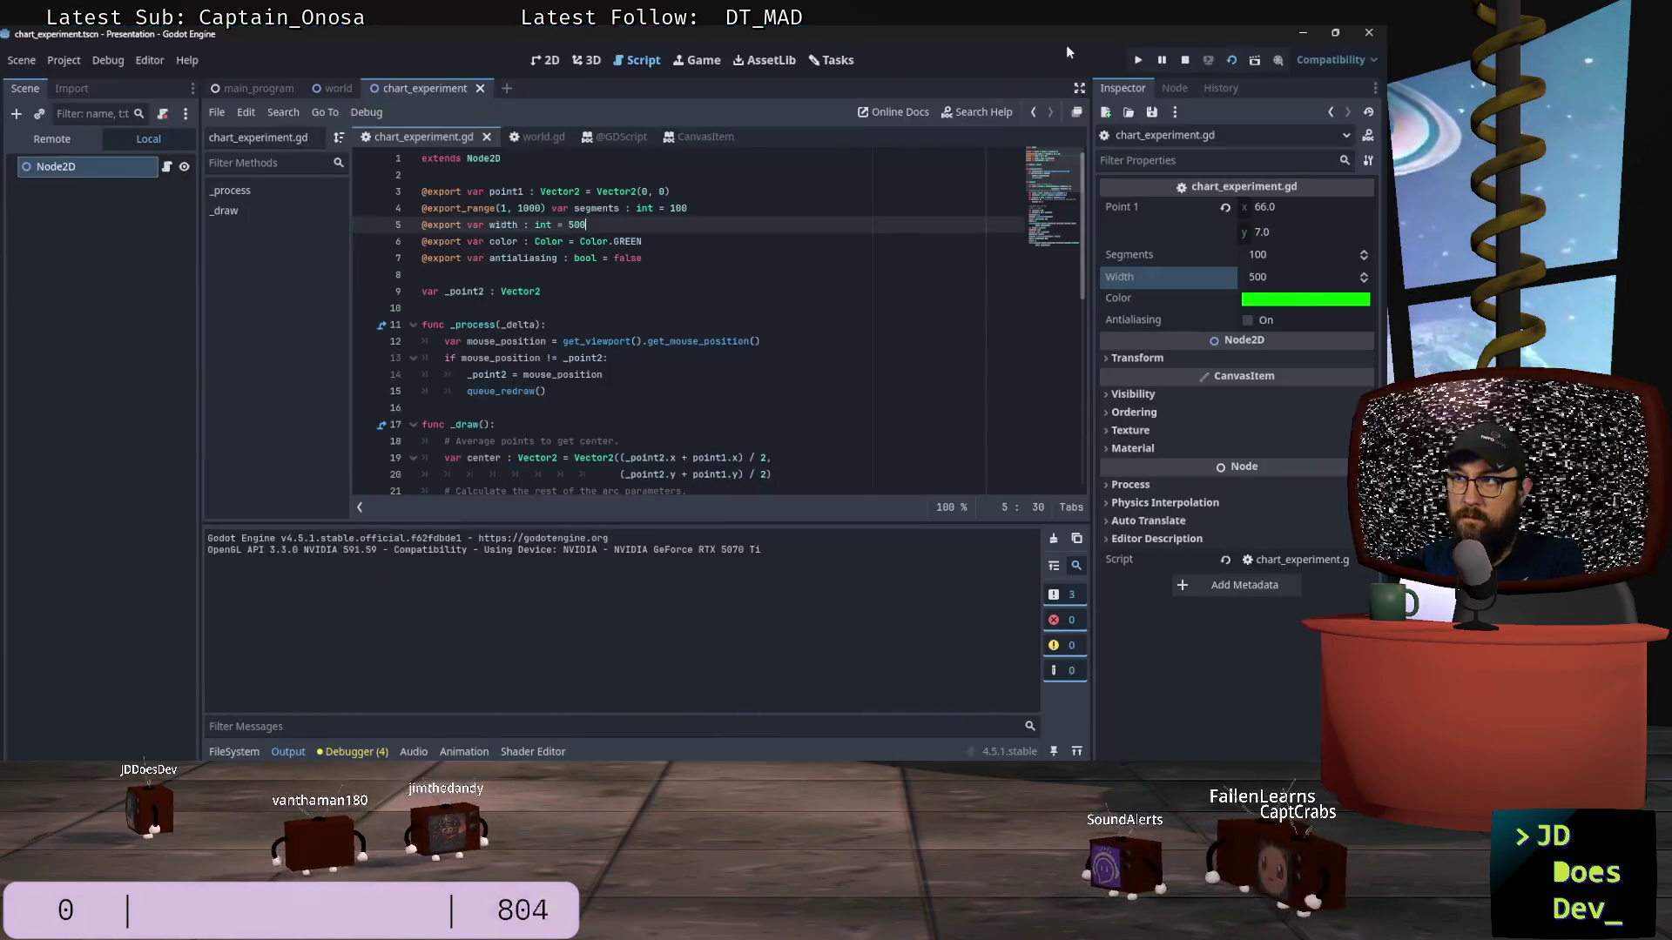
pyautogui.click(1183, 59)
pyautogui.click(1233, 62)
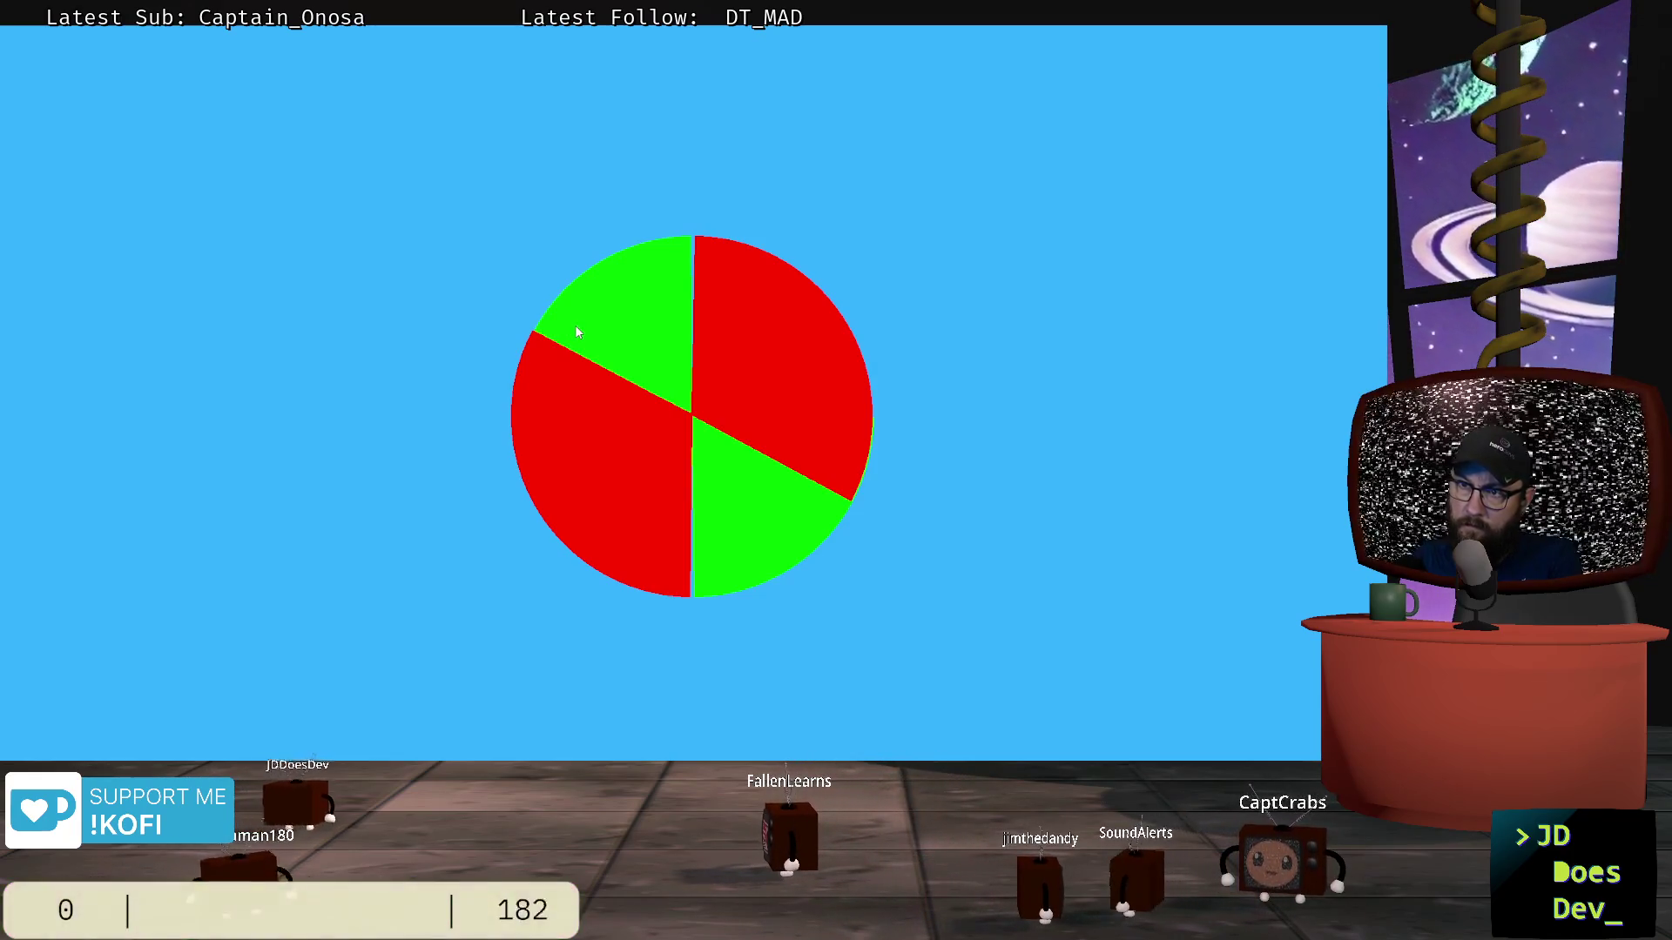
pyautogui.press('F8')
# Step: Change radius from 1 to 100 on lines 35 and 44 and test-run the scene
pyautogui.scroll(-3, 707, 337)
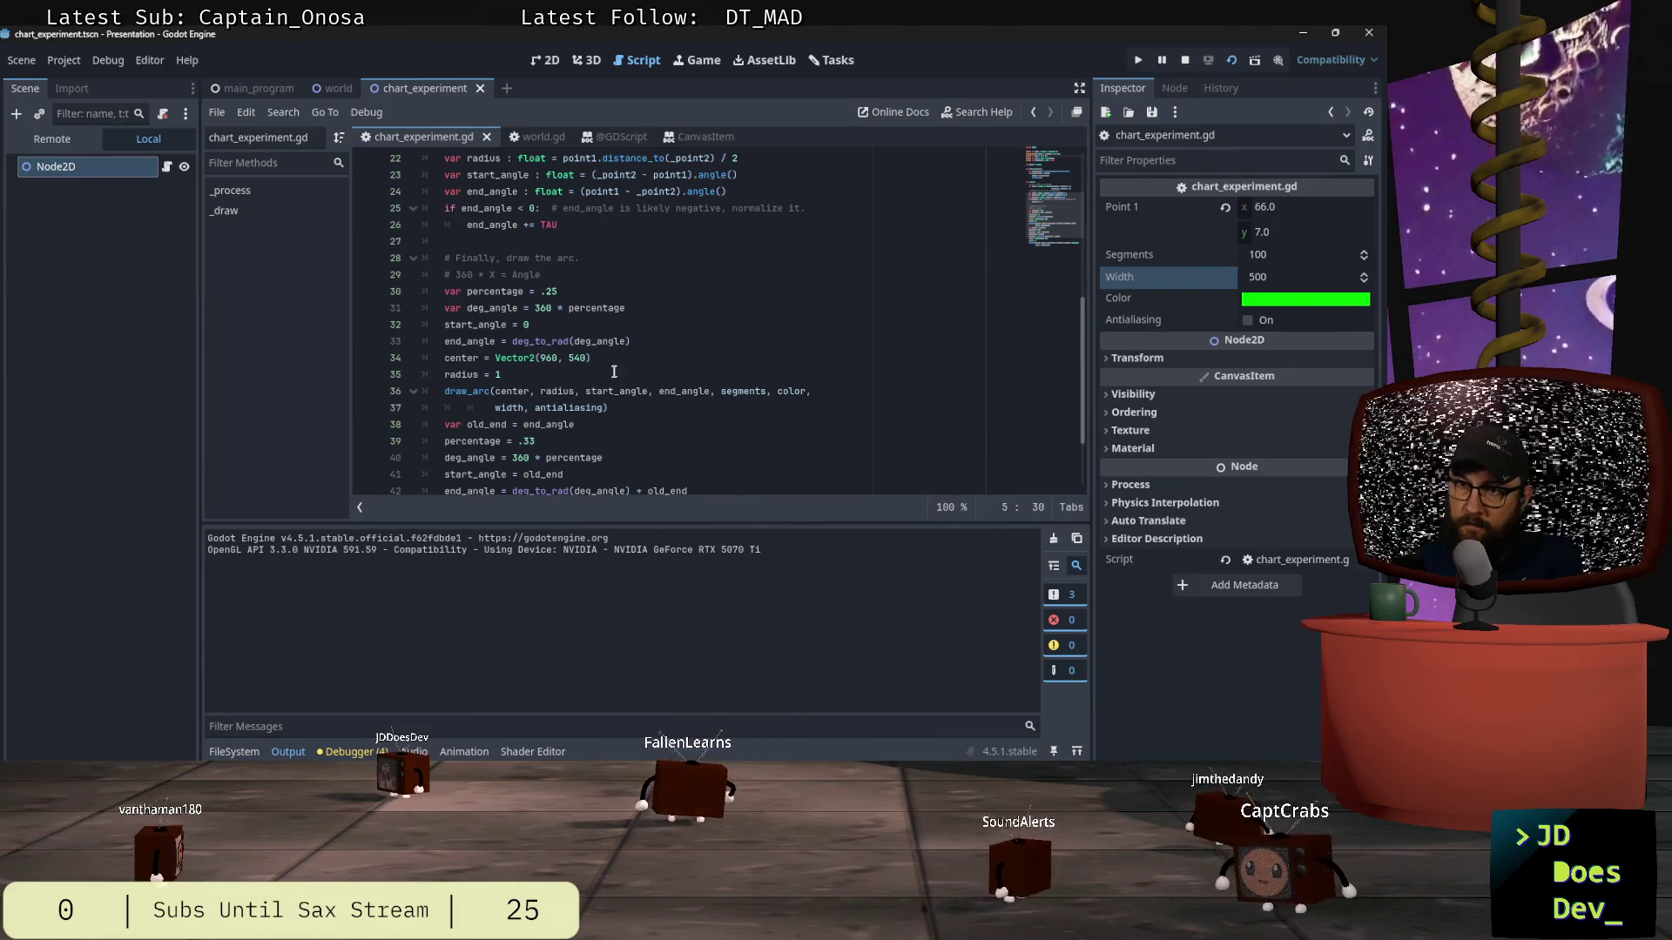
pyautogui.click(541, 376)
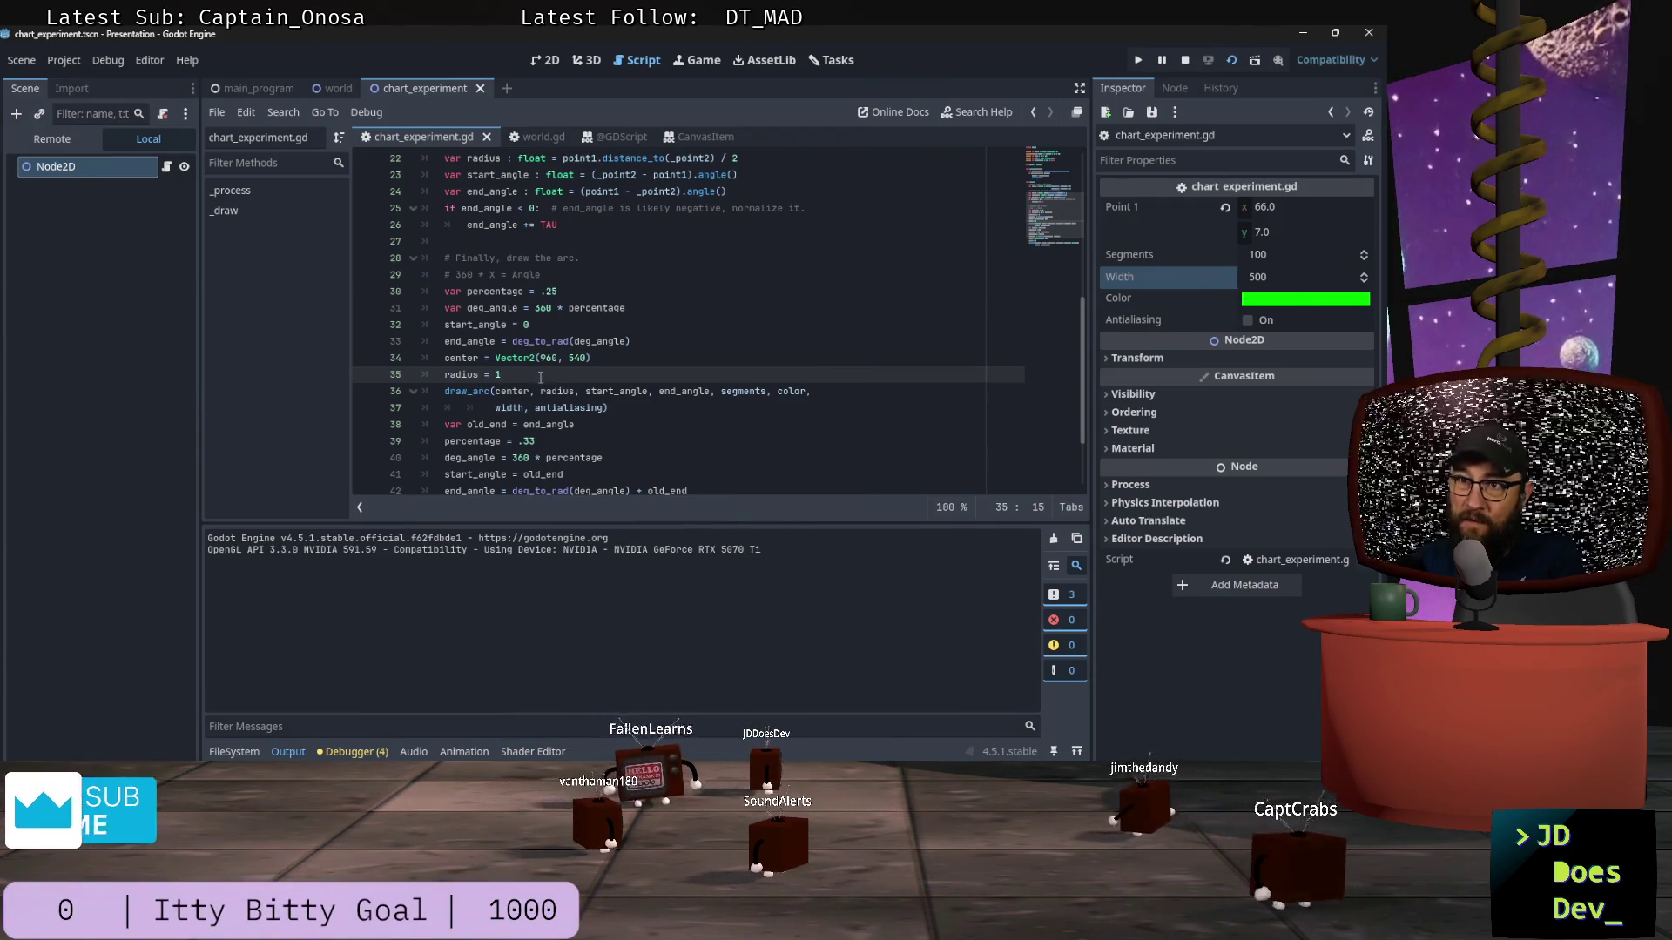
pyautogui.scroll(4, 542, 374)
pyautogui.scroll(-2, 544, 372)
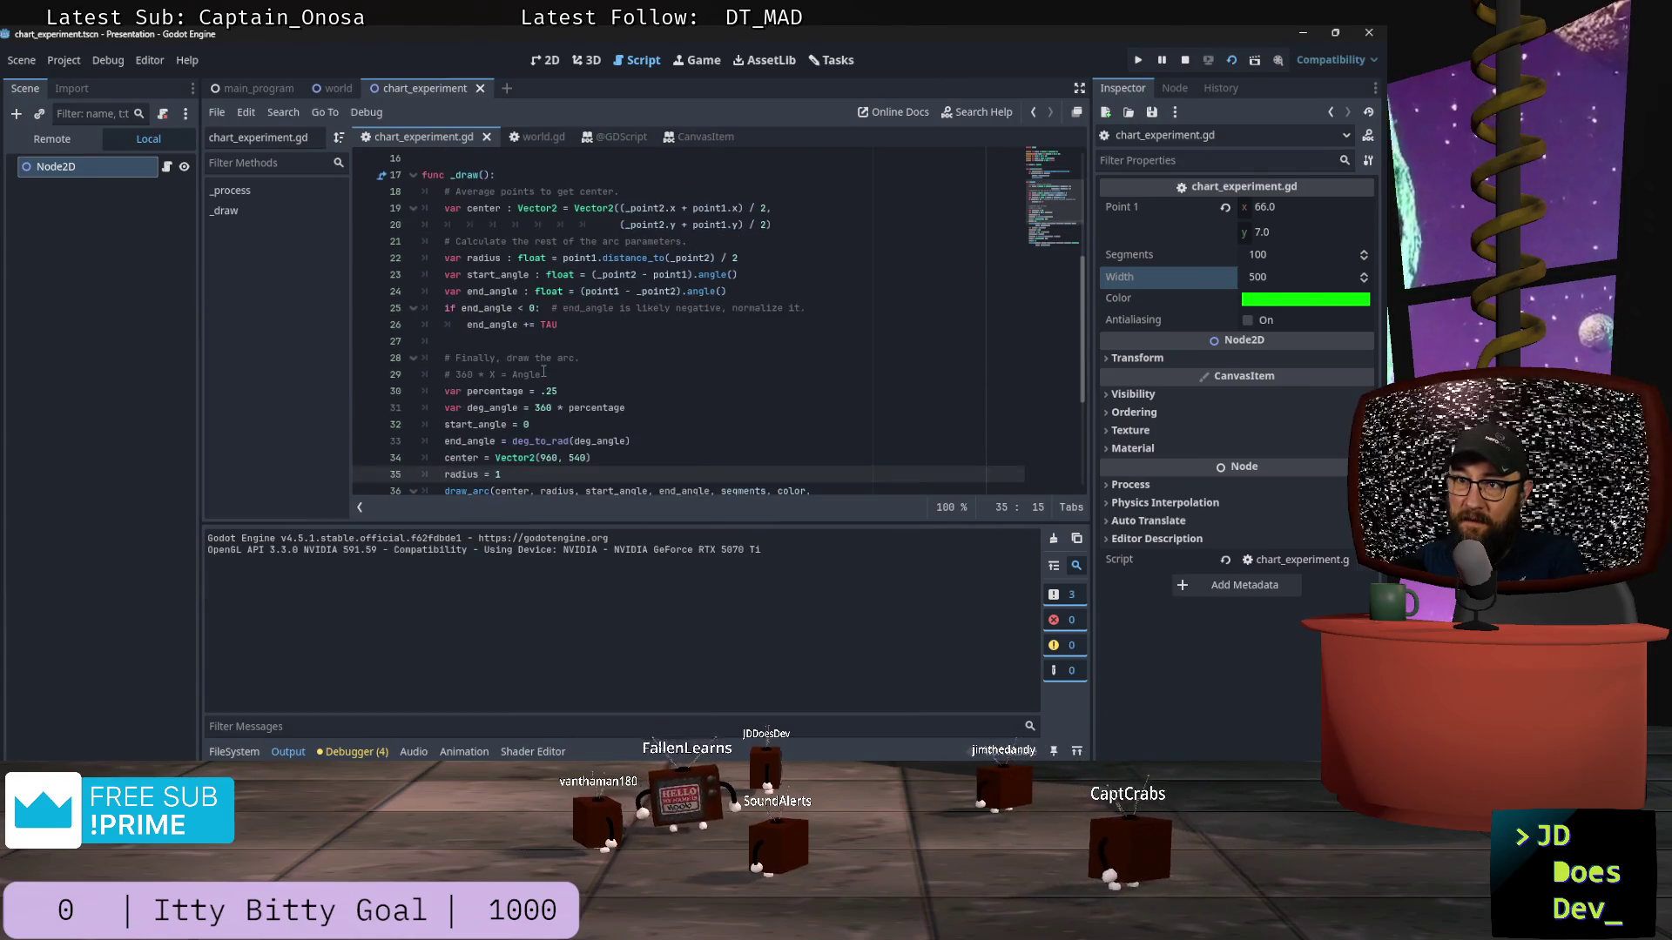
pyautogui.scroll(2, 544, 372)
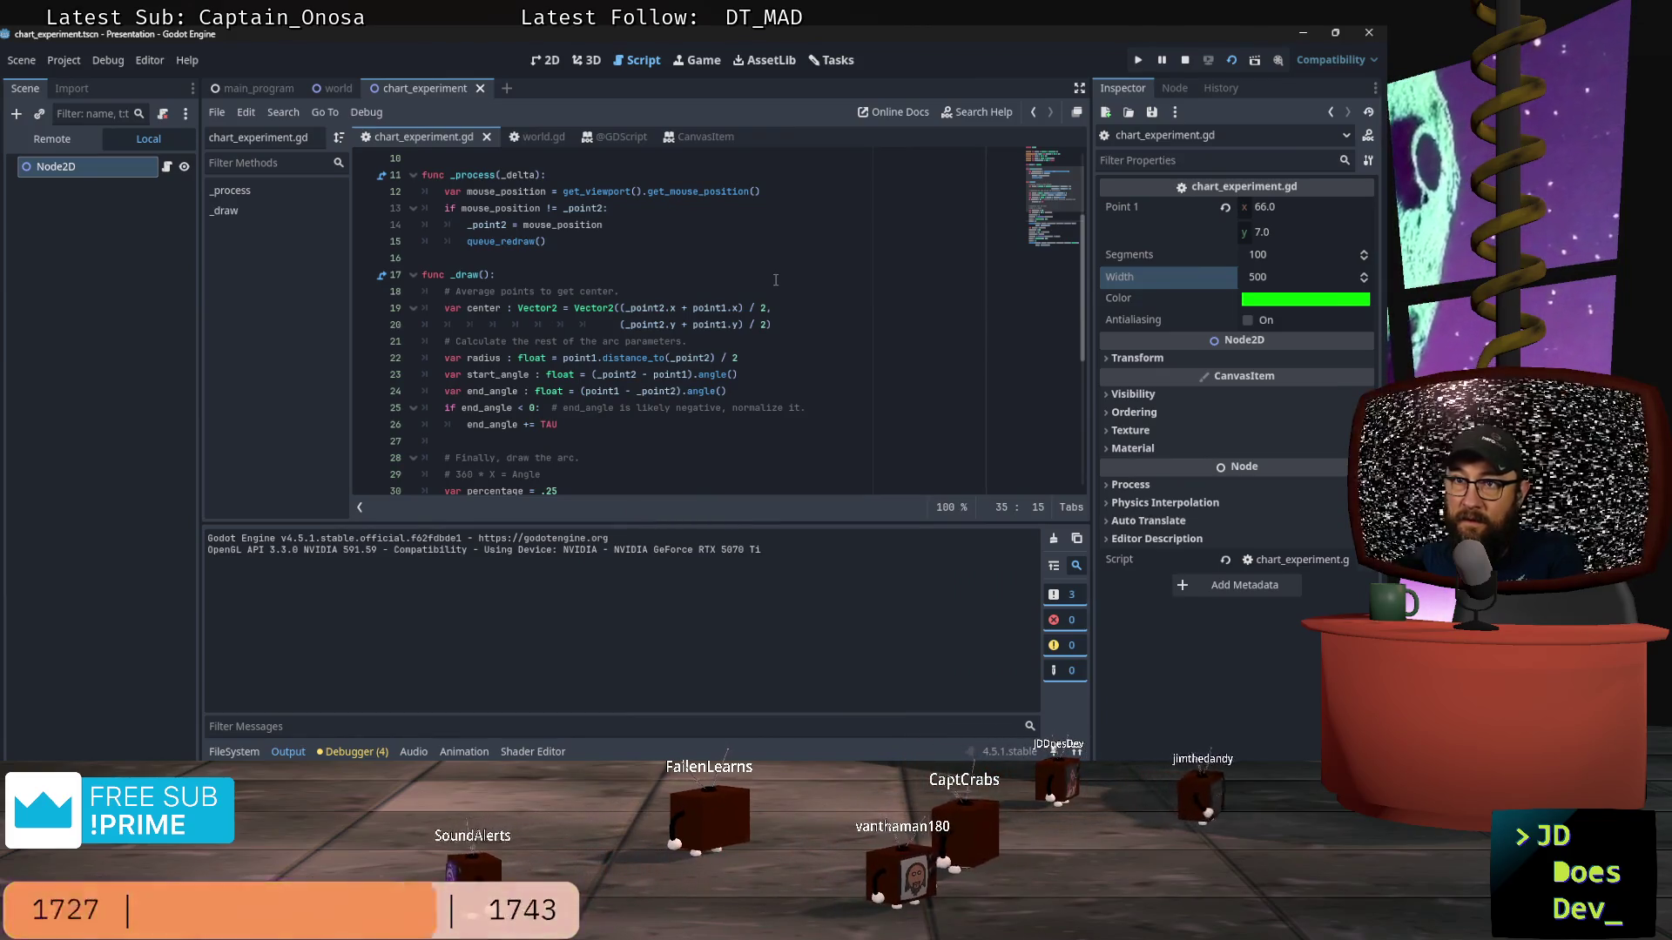
pyautogui.scroll(-5, 775, 280)
pyautogui.scroll(-1, 775, 279)
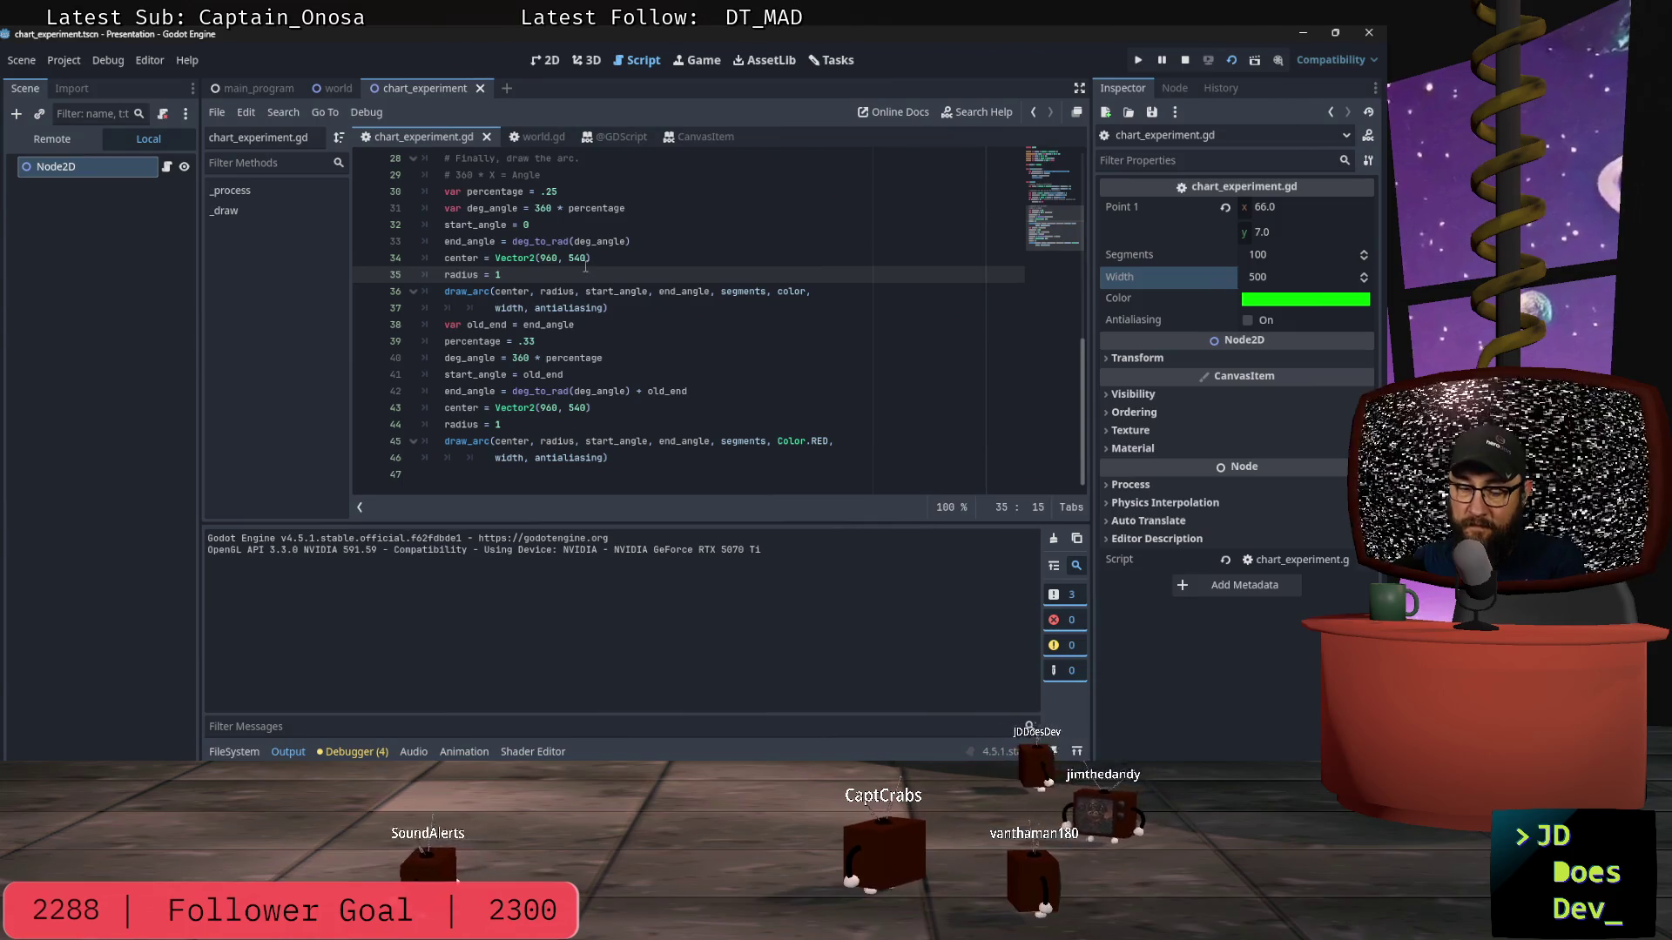
pyautogui.click(517, 420)
pyautogui.write('00')
pyautogui.press('F6')
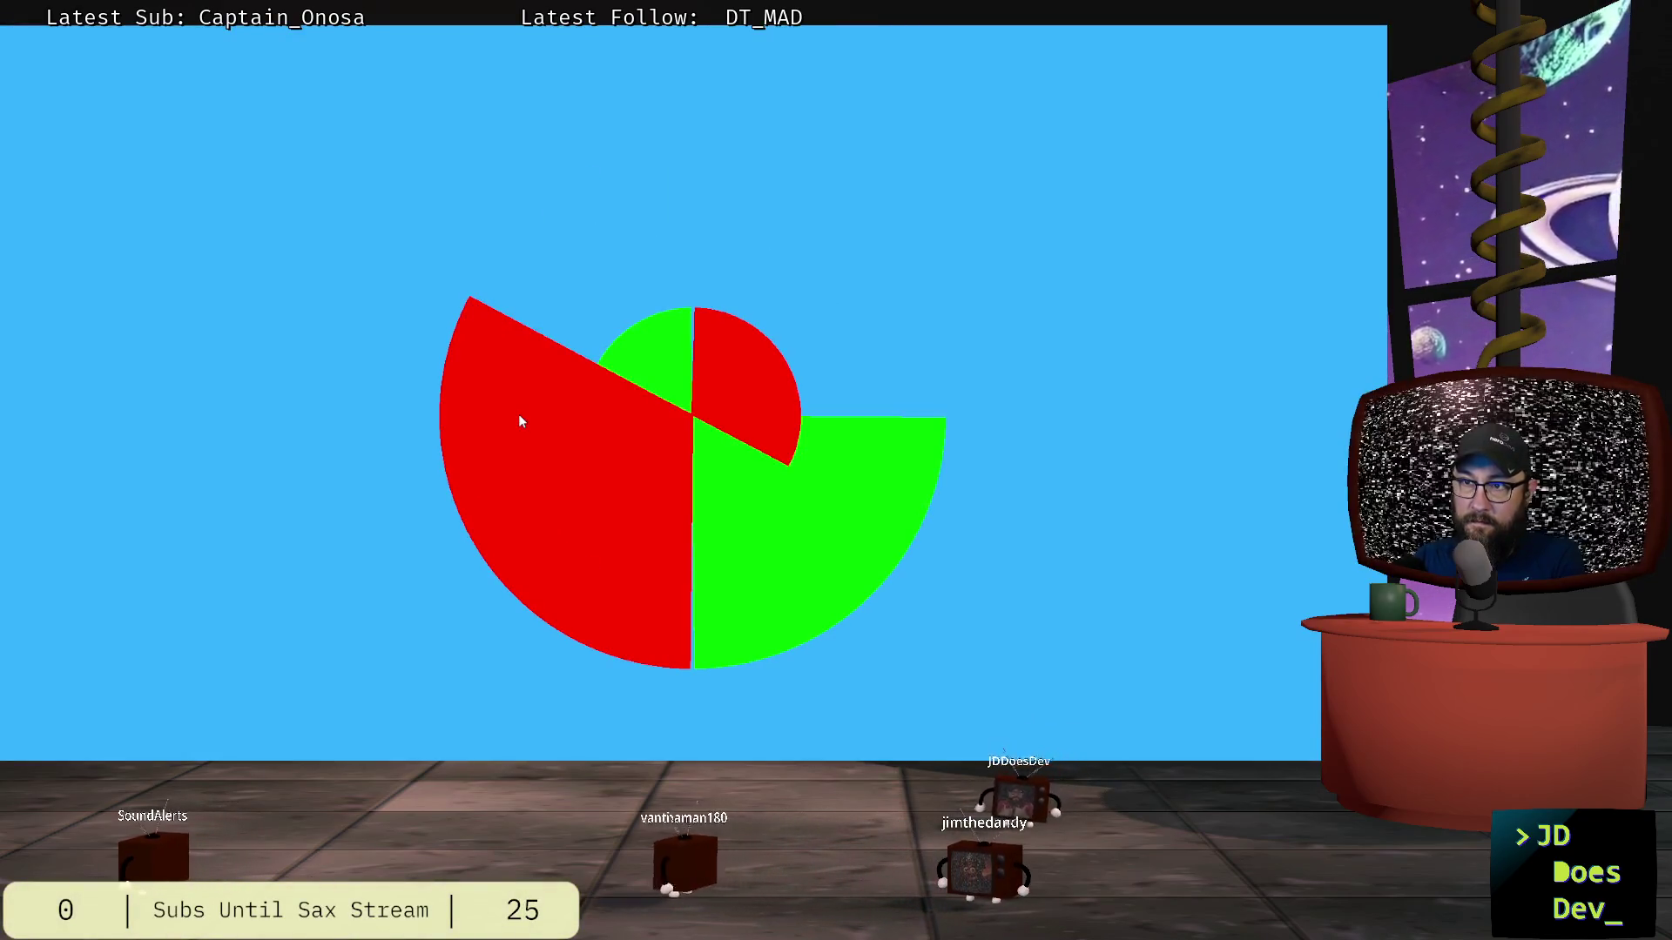
pyautogui.press('F8')
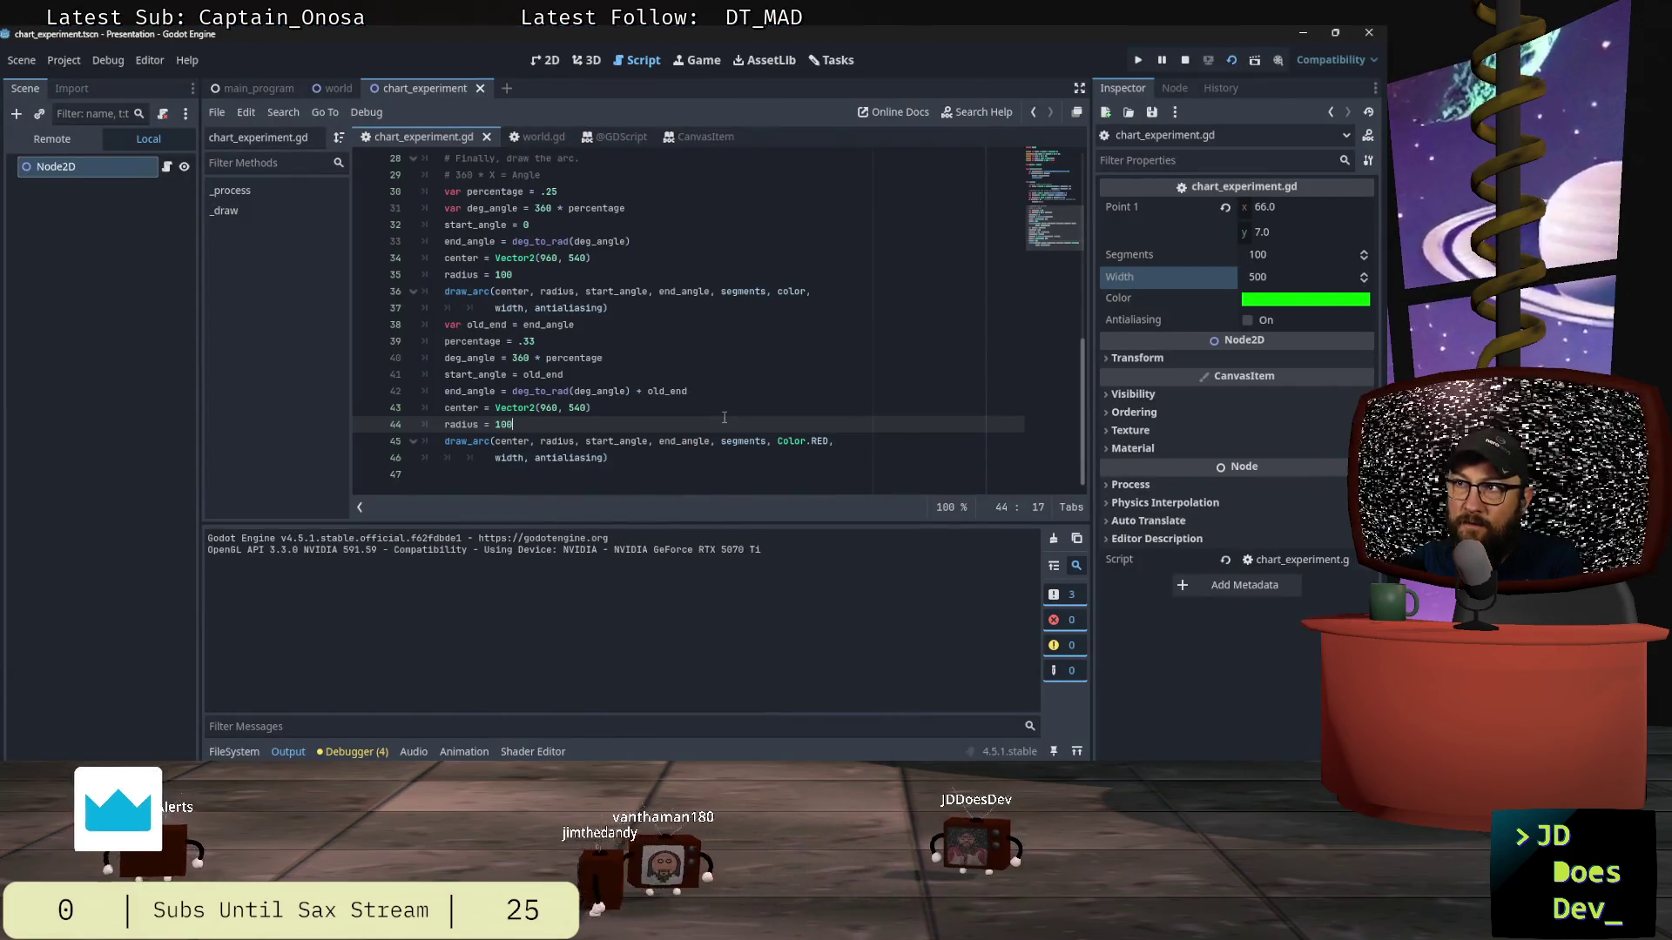
# Step: Set the line 5 width default back to 100 and restart the scene to view the hollow ring
pyautogui.scroll(9, 724, 417)
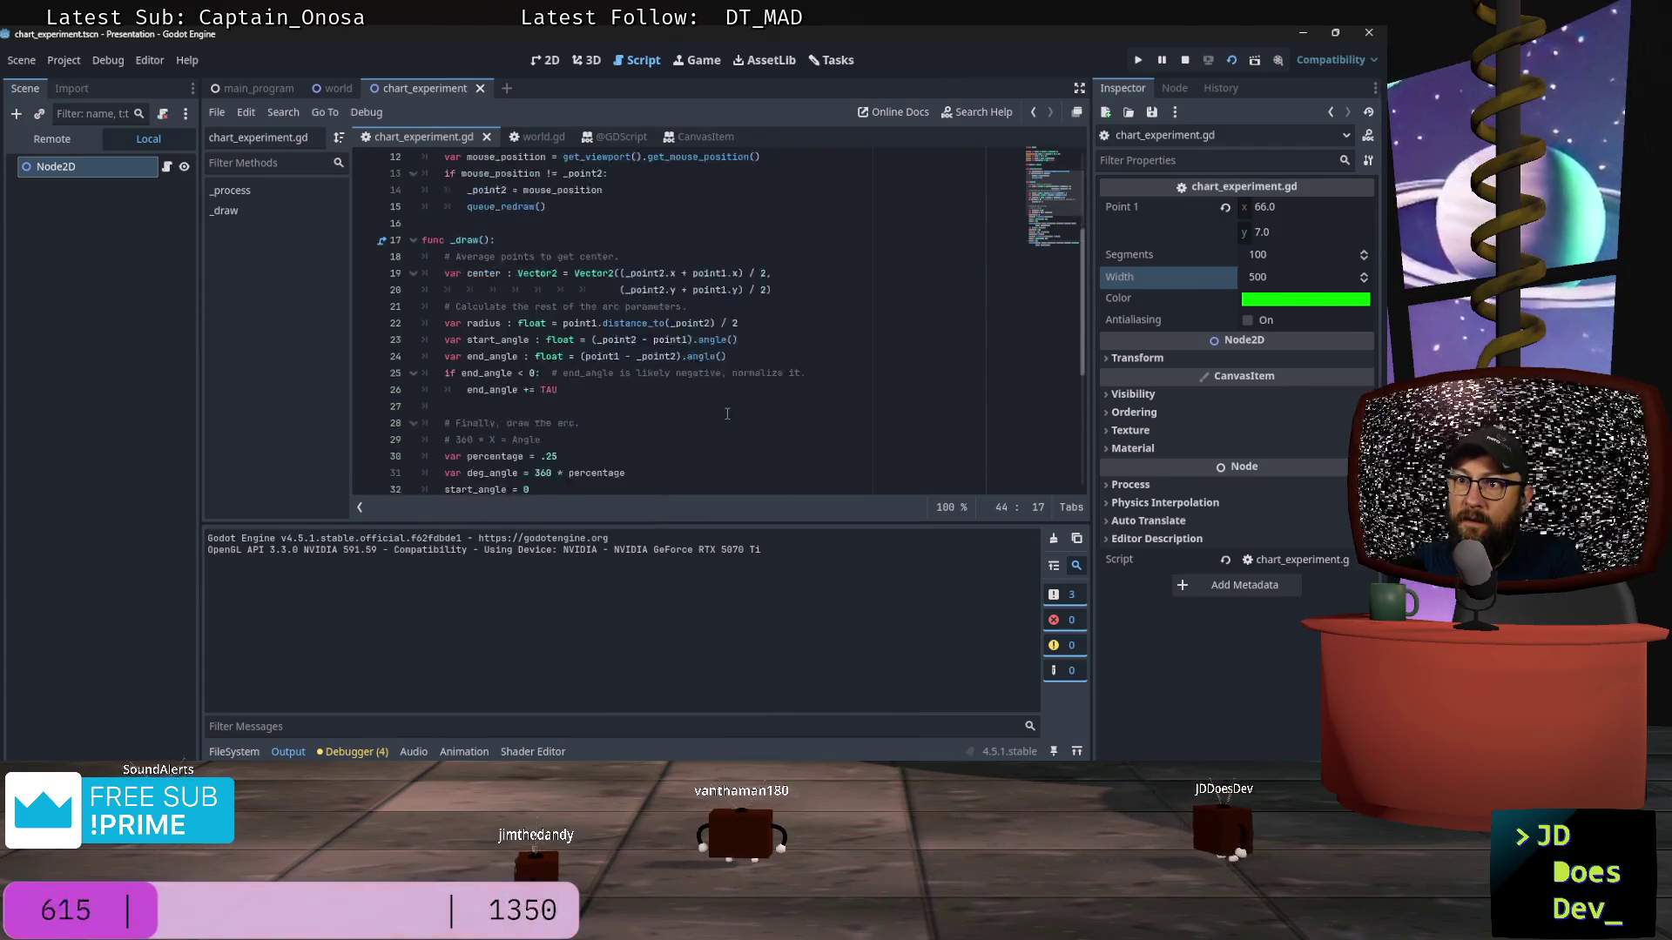
pyautogui.scroll(-8, 728, 414)
pyautogui.scroll(6, 740, 417)
pyautogui.scroll(3, 740, 417)
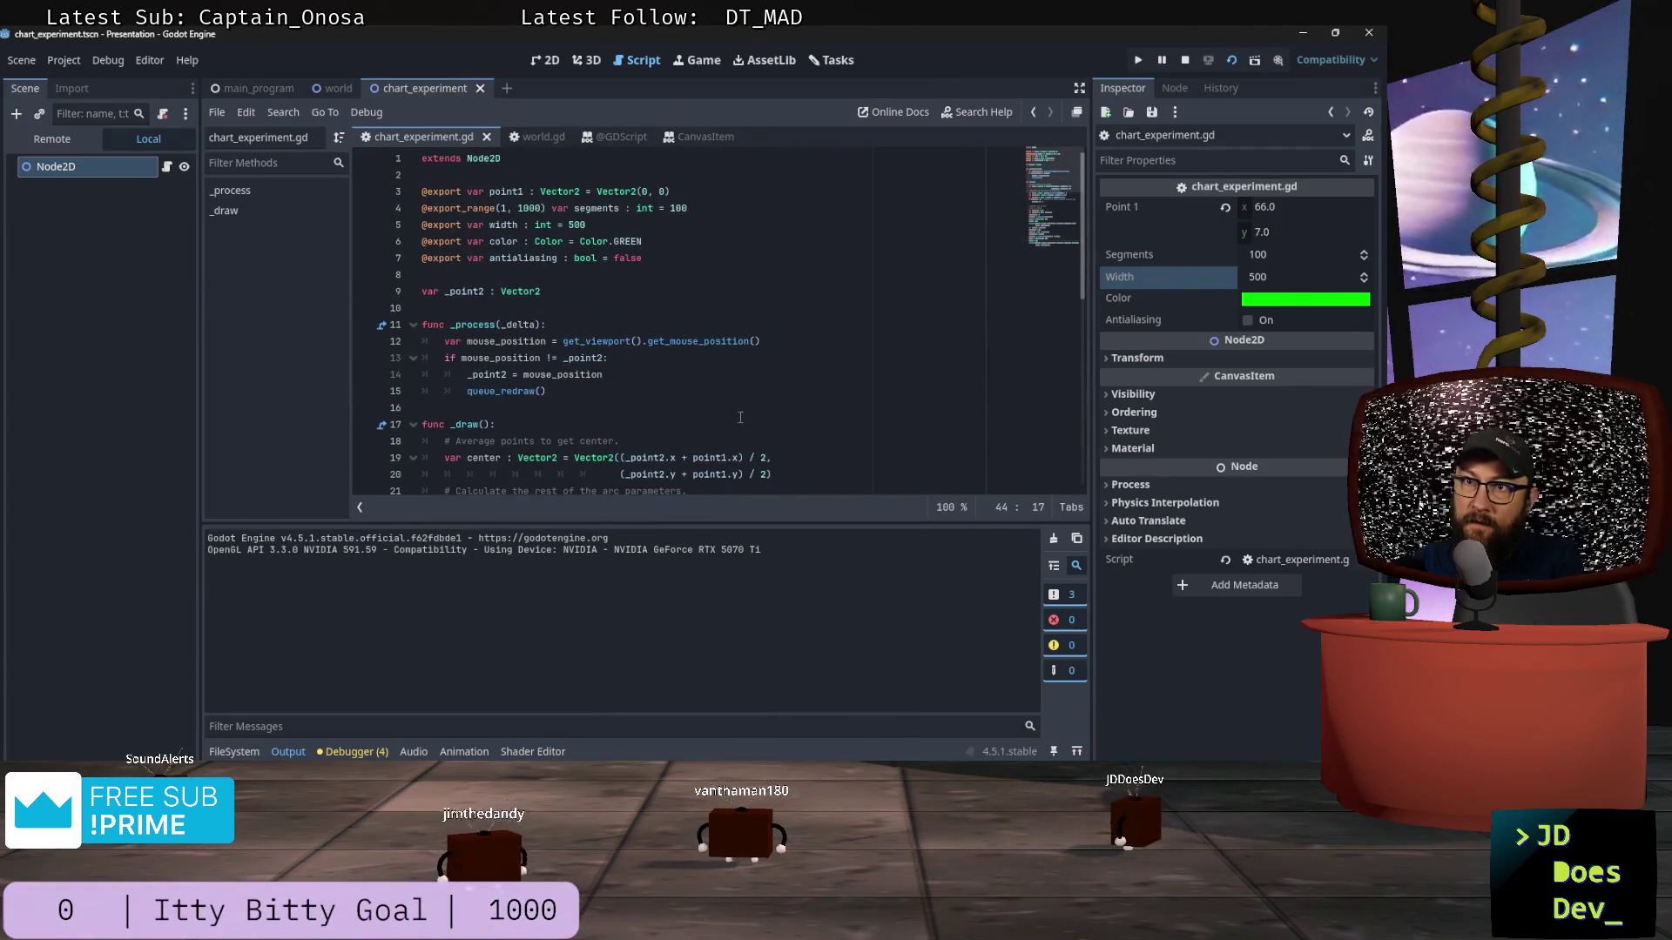
pyautogui.doubleClick(574, 225)
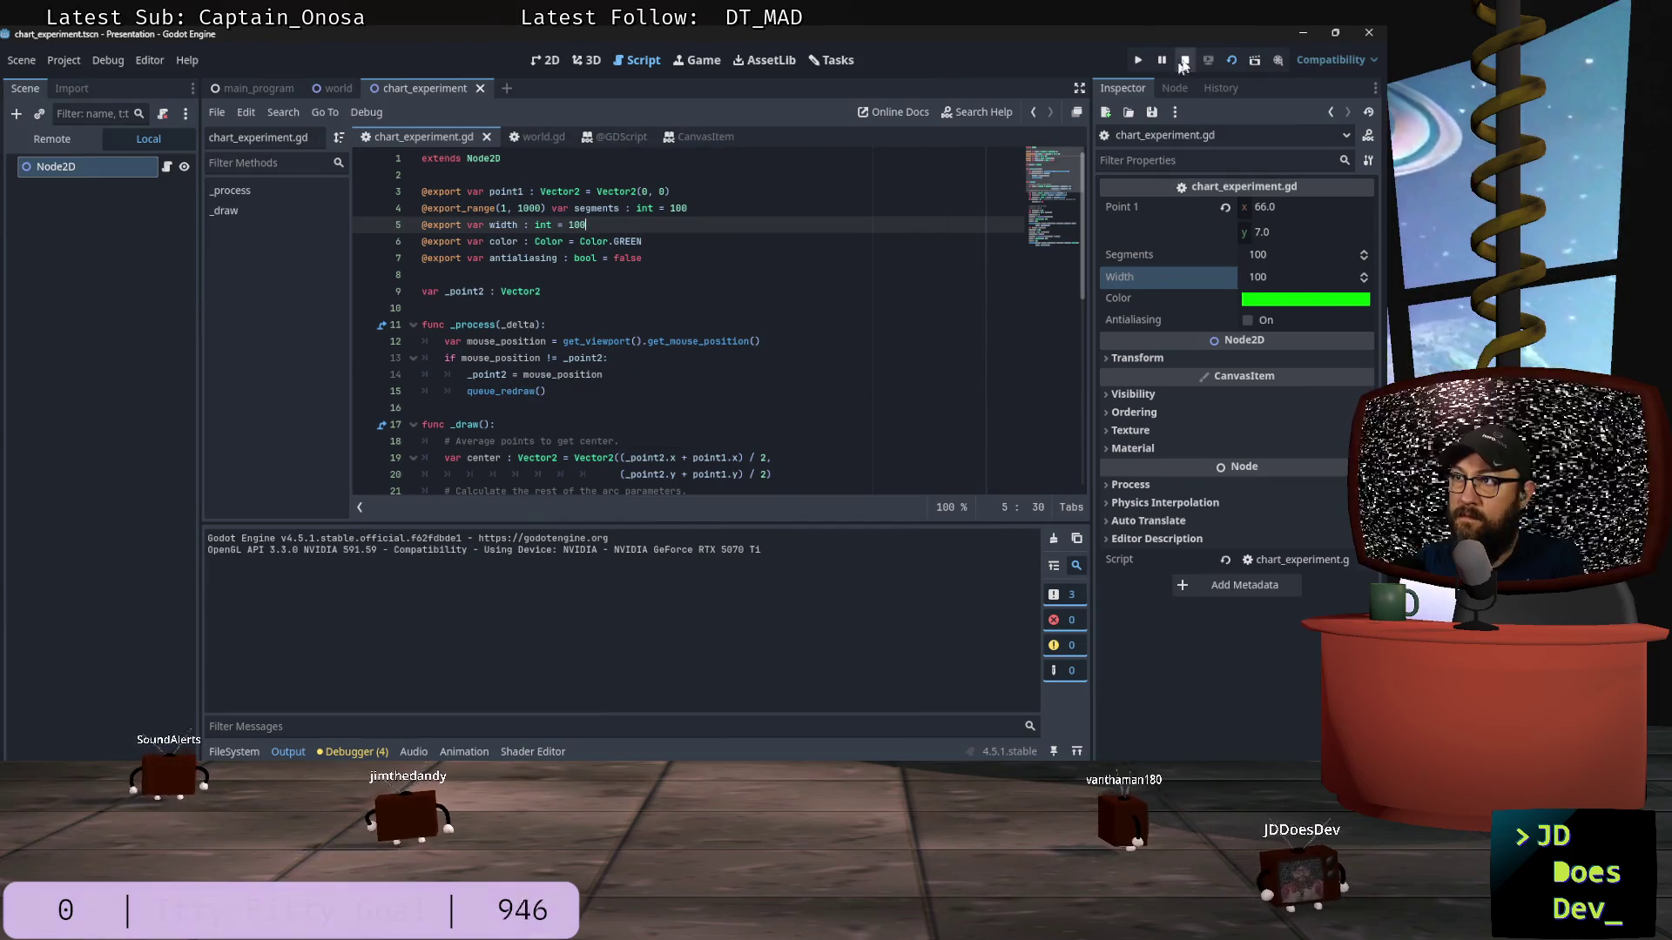
pyautogui.click(1231, 61)
pyautogui.click(1232, 60)
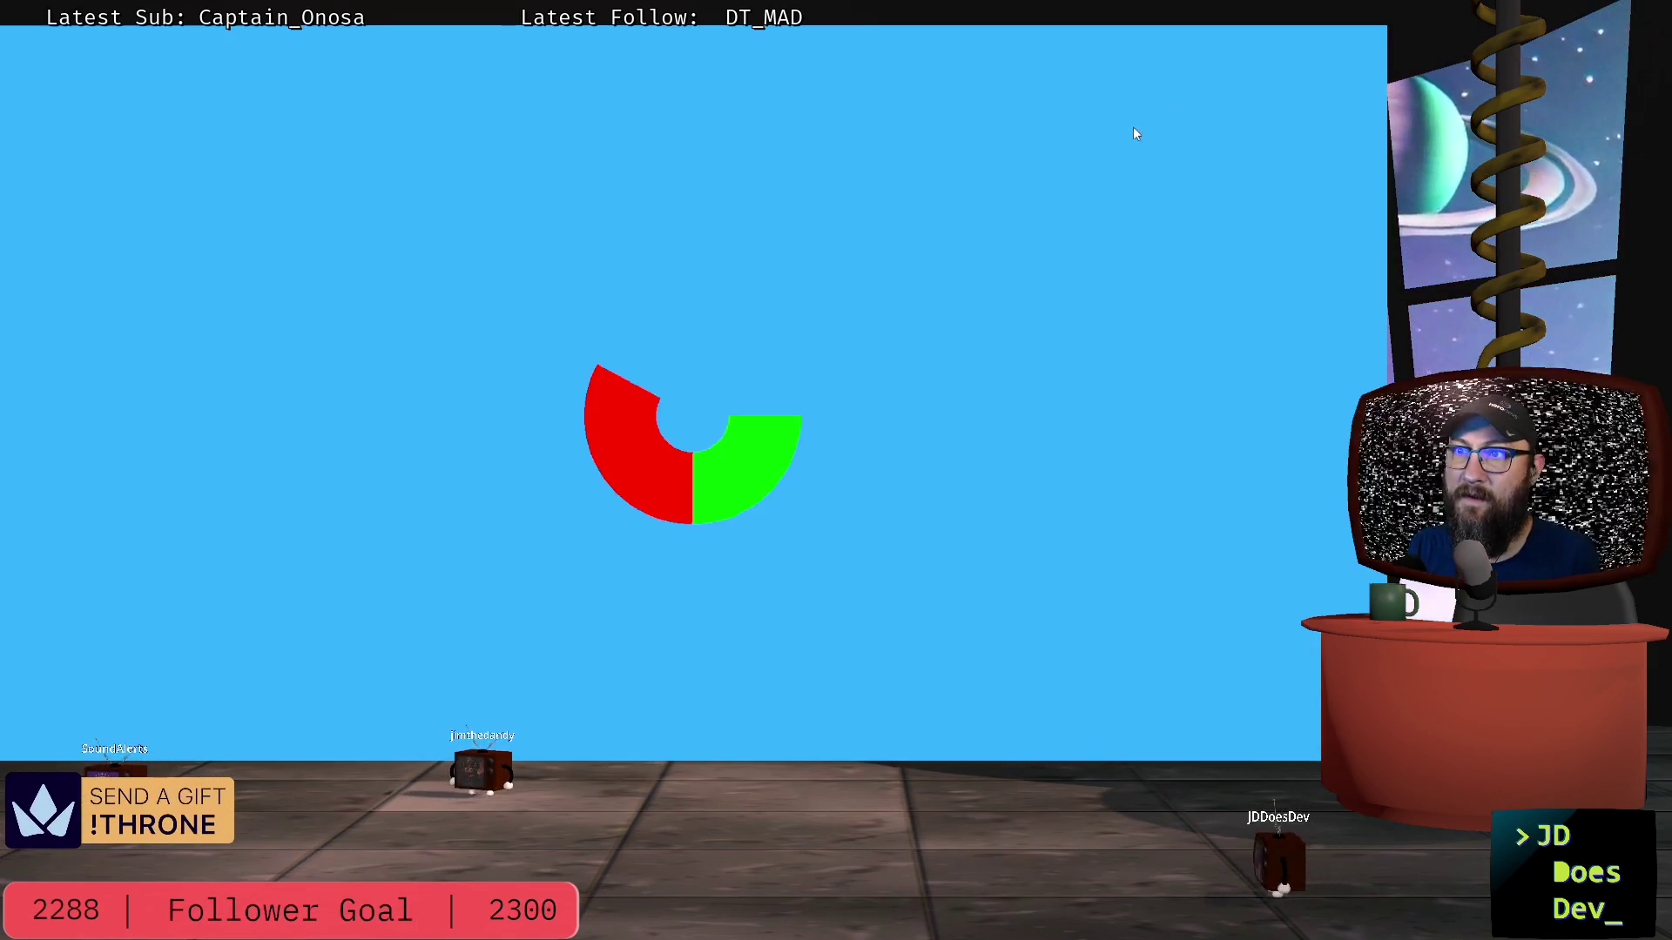
pyautogui.hotkey('alt', 'Tab')
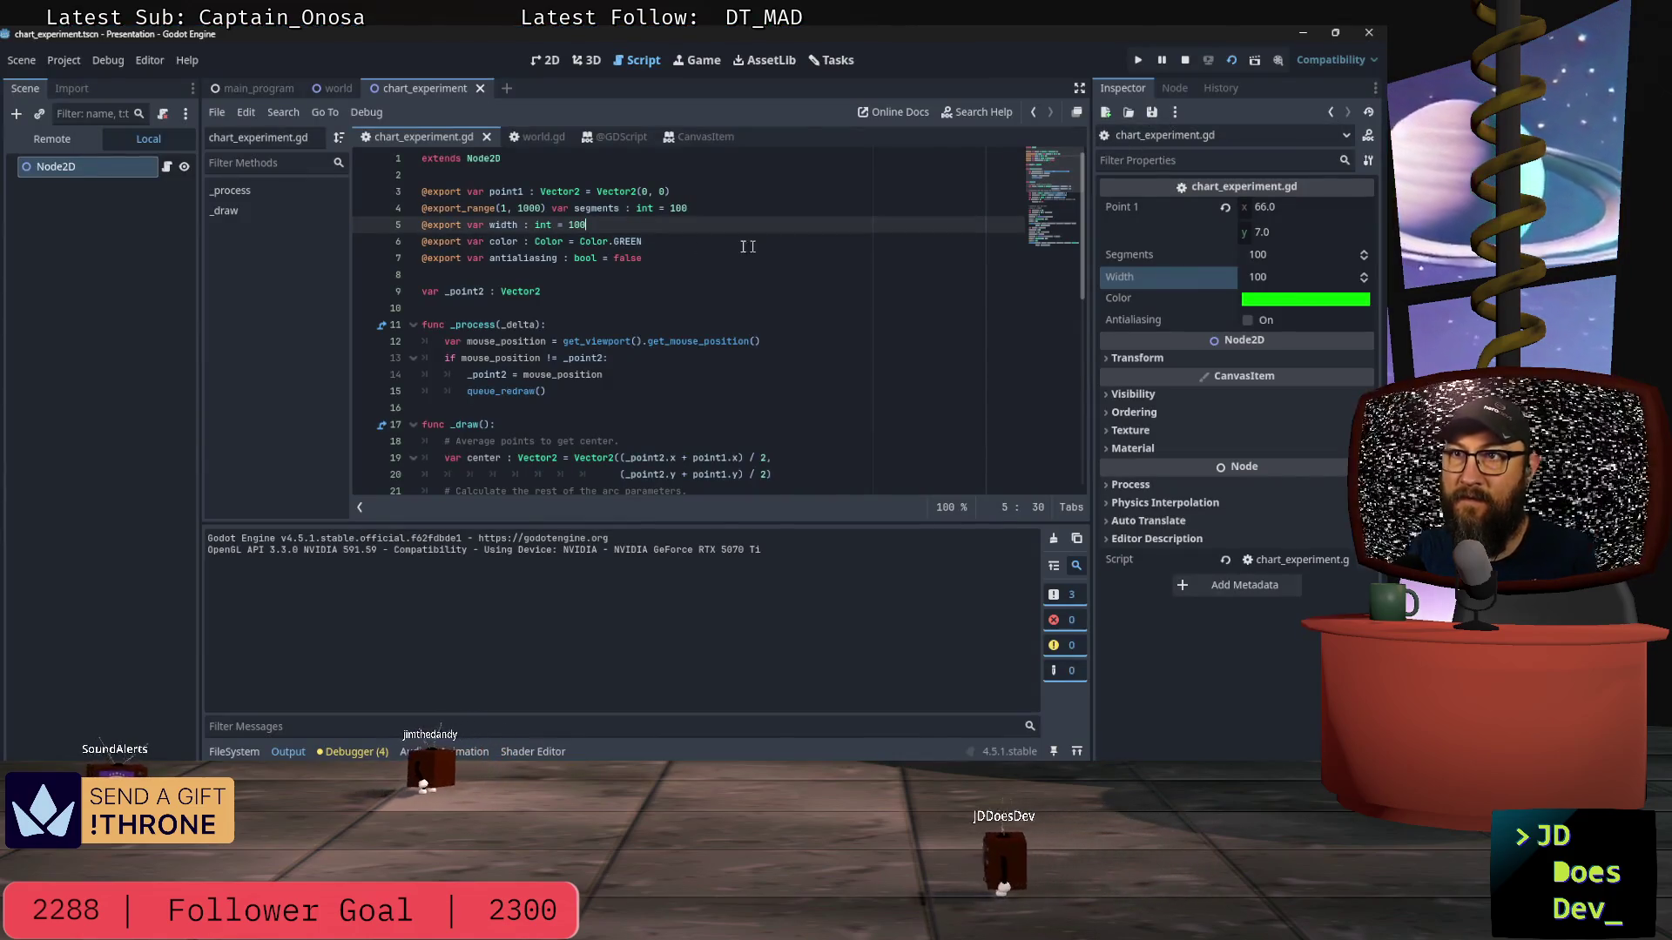
# Step: Change the first arc's radius from 100 to 50, save, and test-run the scene
pyautogui.scroll(-6, 654, 241)
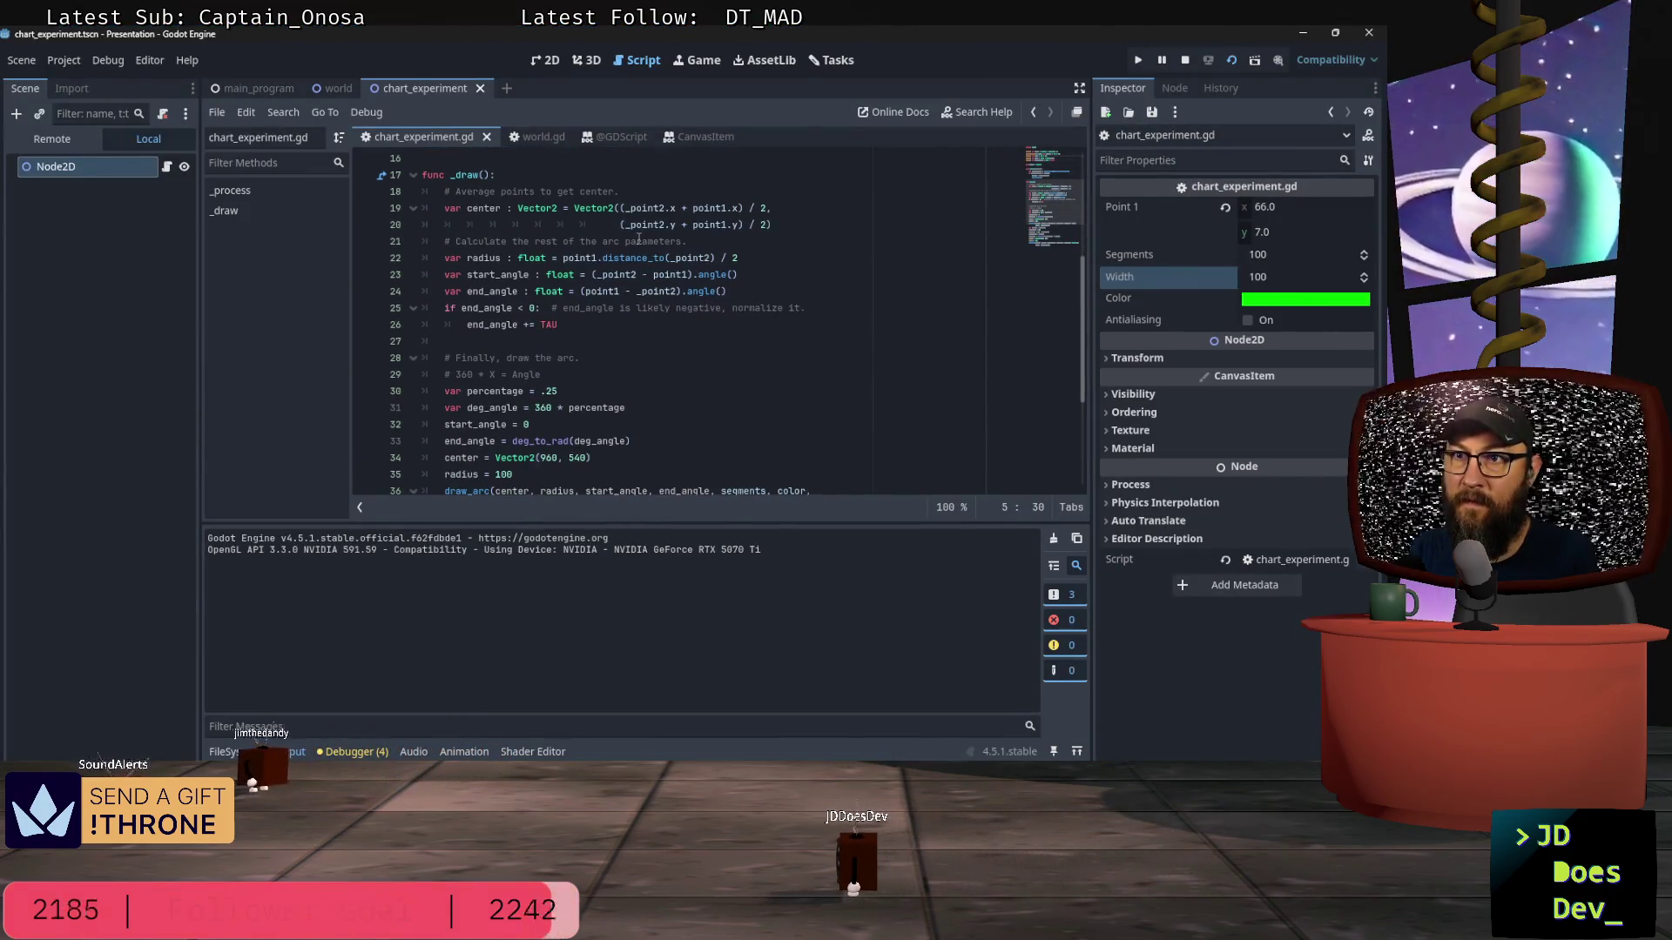
pyautogui.moveTo(512, 425); pyautogui.dragTo(502, 425)
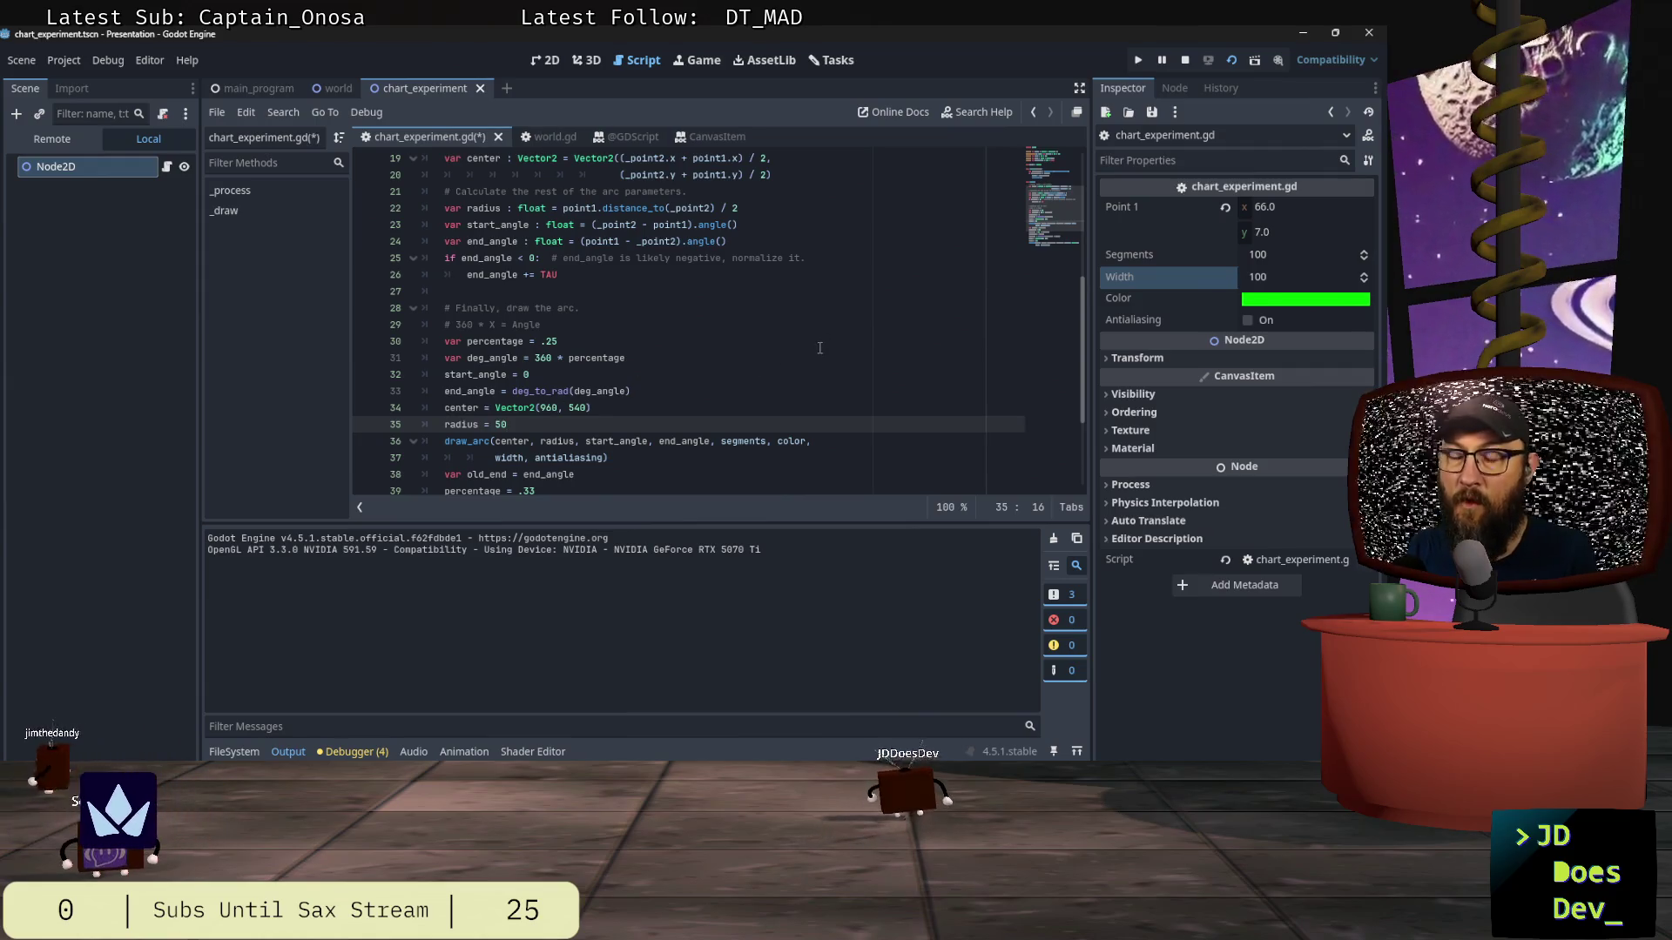
pyautogui.hotkey('ctrl', 's')
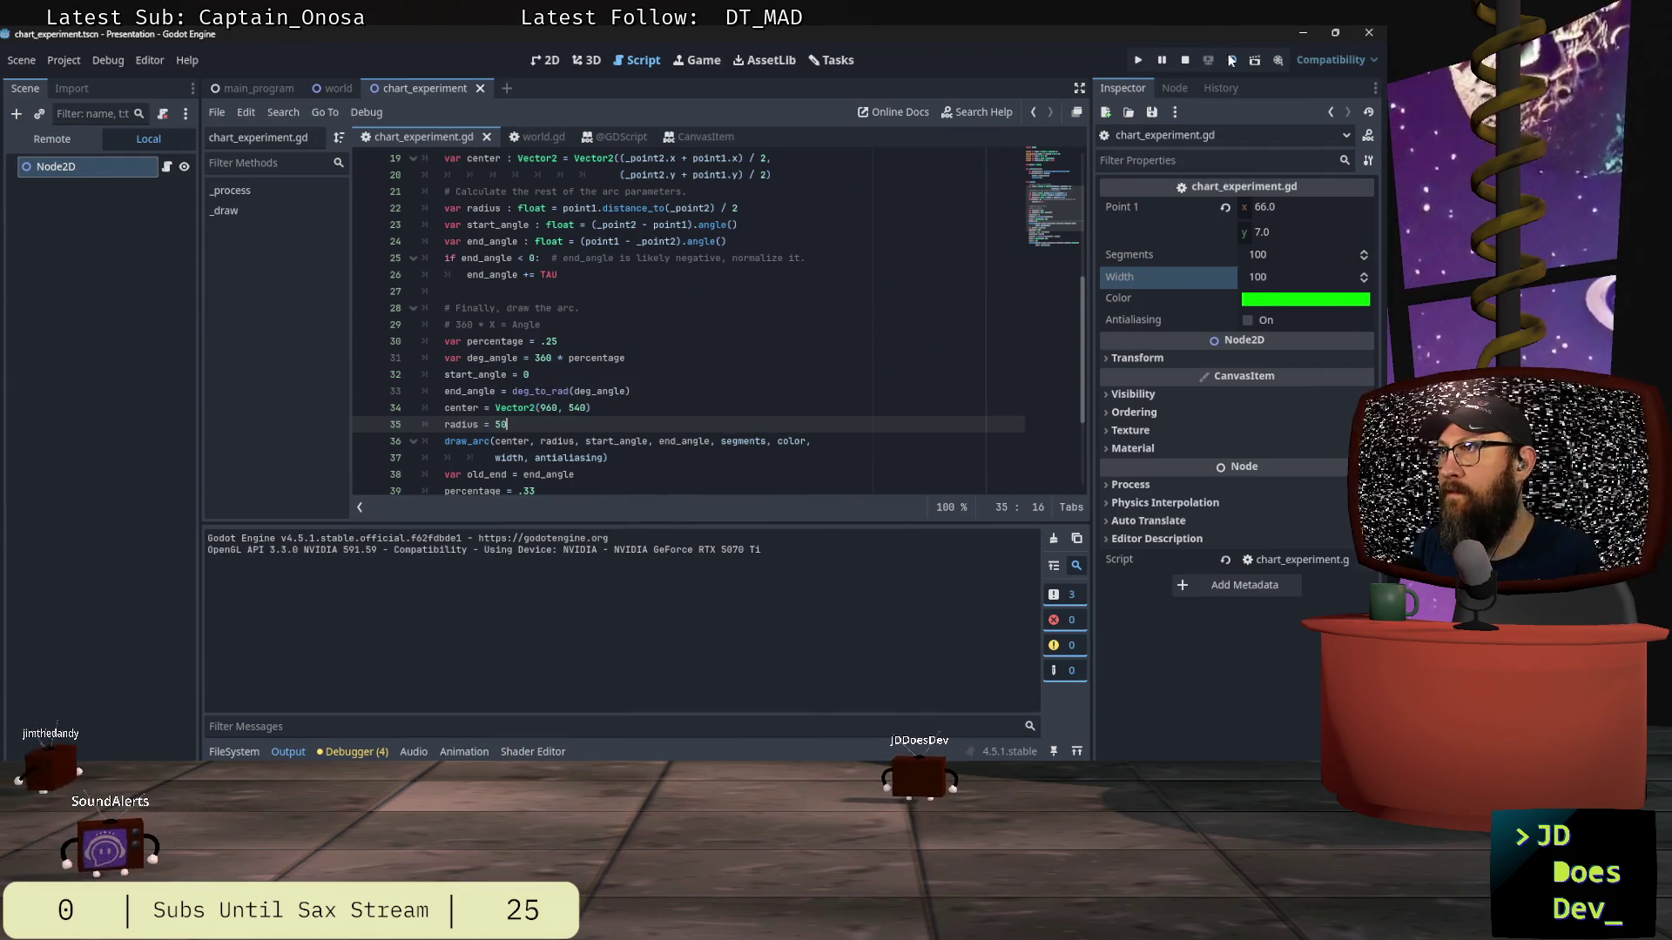
pyautogui.click(1230, 60)
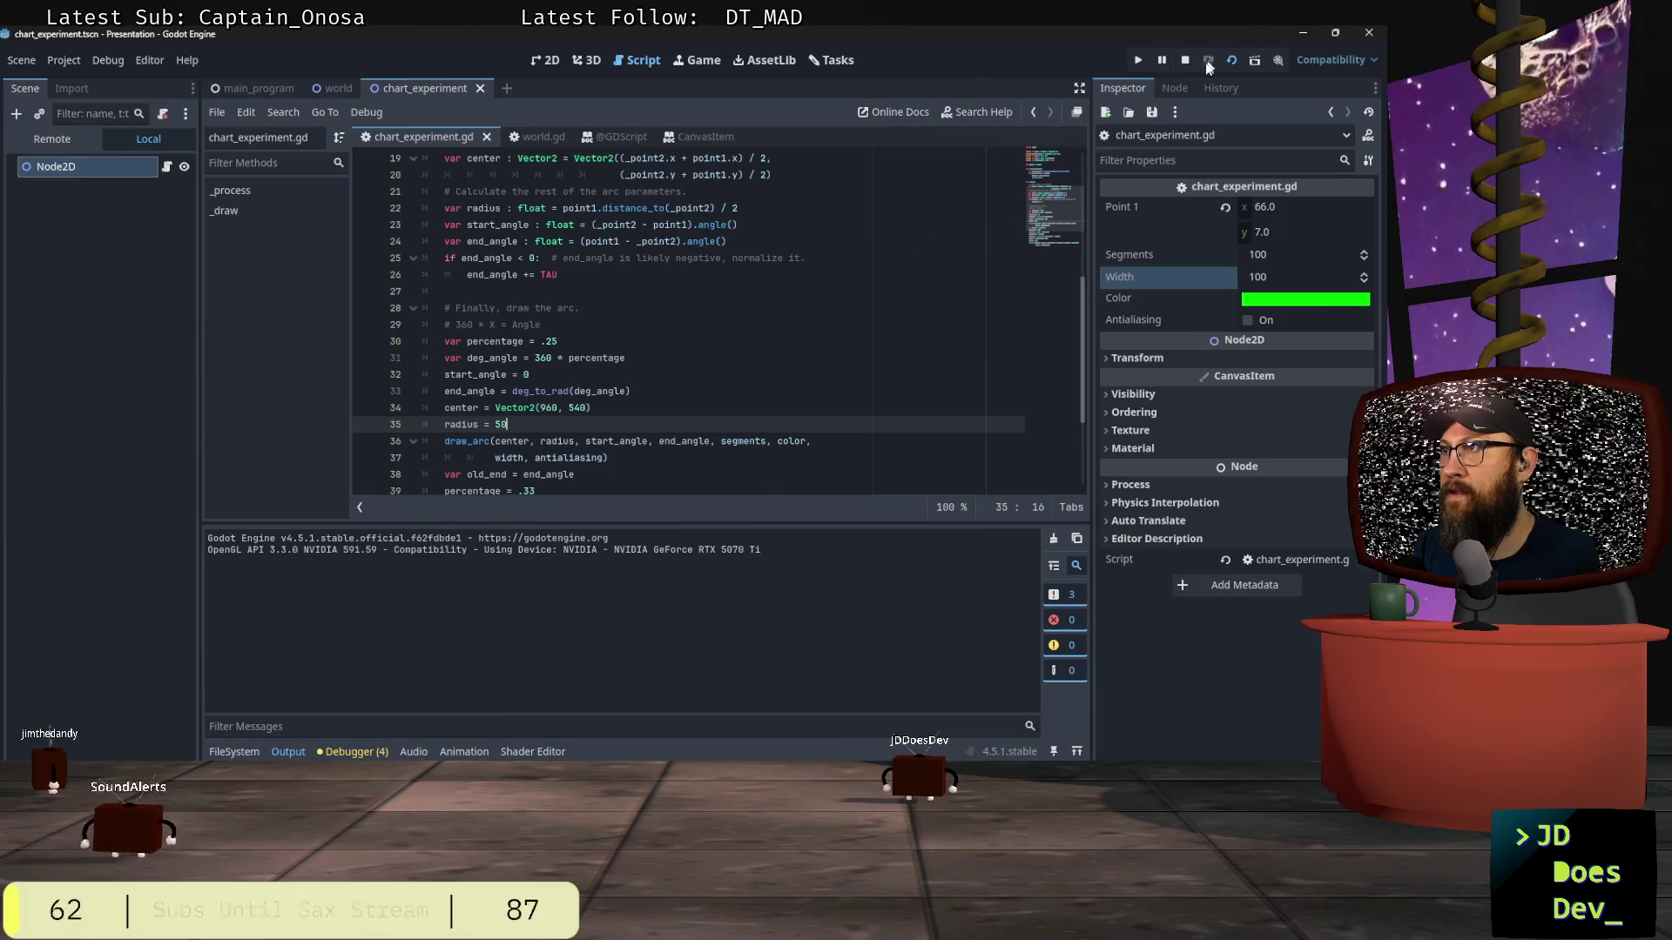
pyautogui.press('F8')
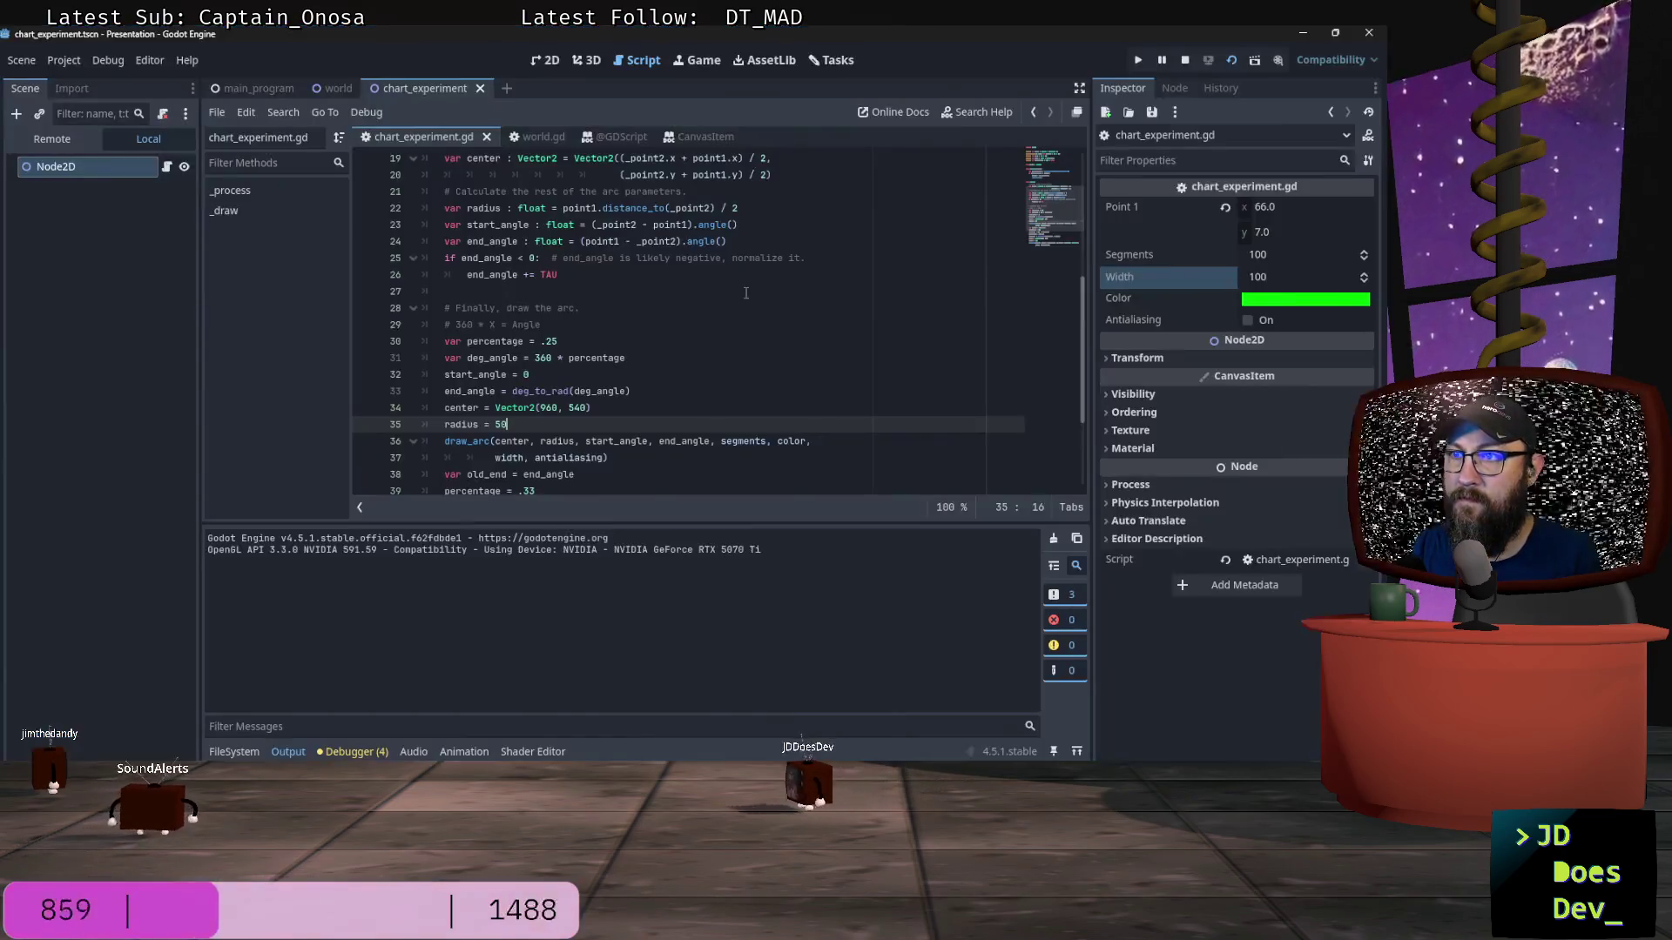
# Step: Change the second arc's radius to 50 and rerun to see a solid red-and-green pie
pyautogui.scroll(-3, 745, 291)
pyautogui.moveTo(512, 424); pyautogui.dragTo(502, 424)
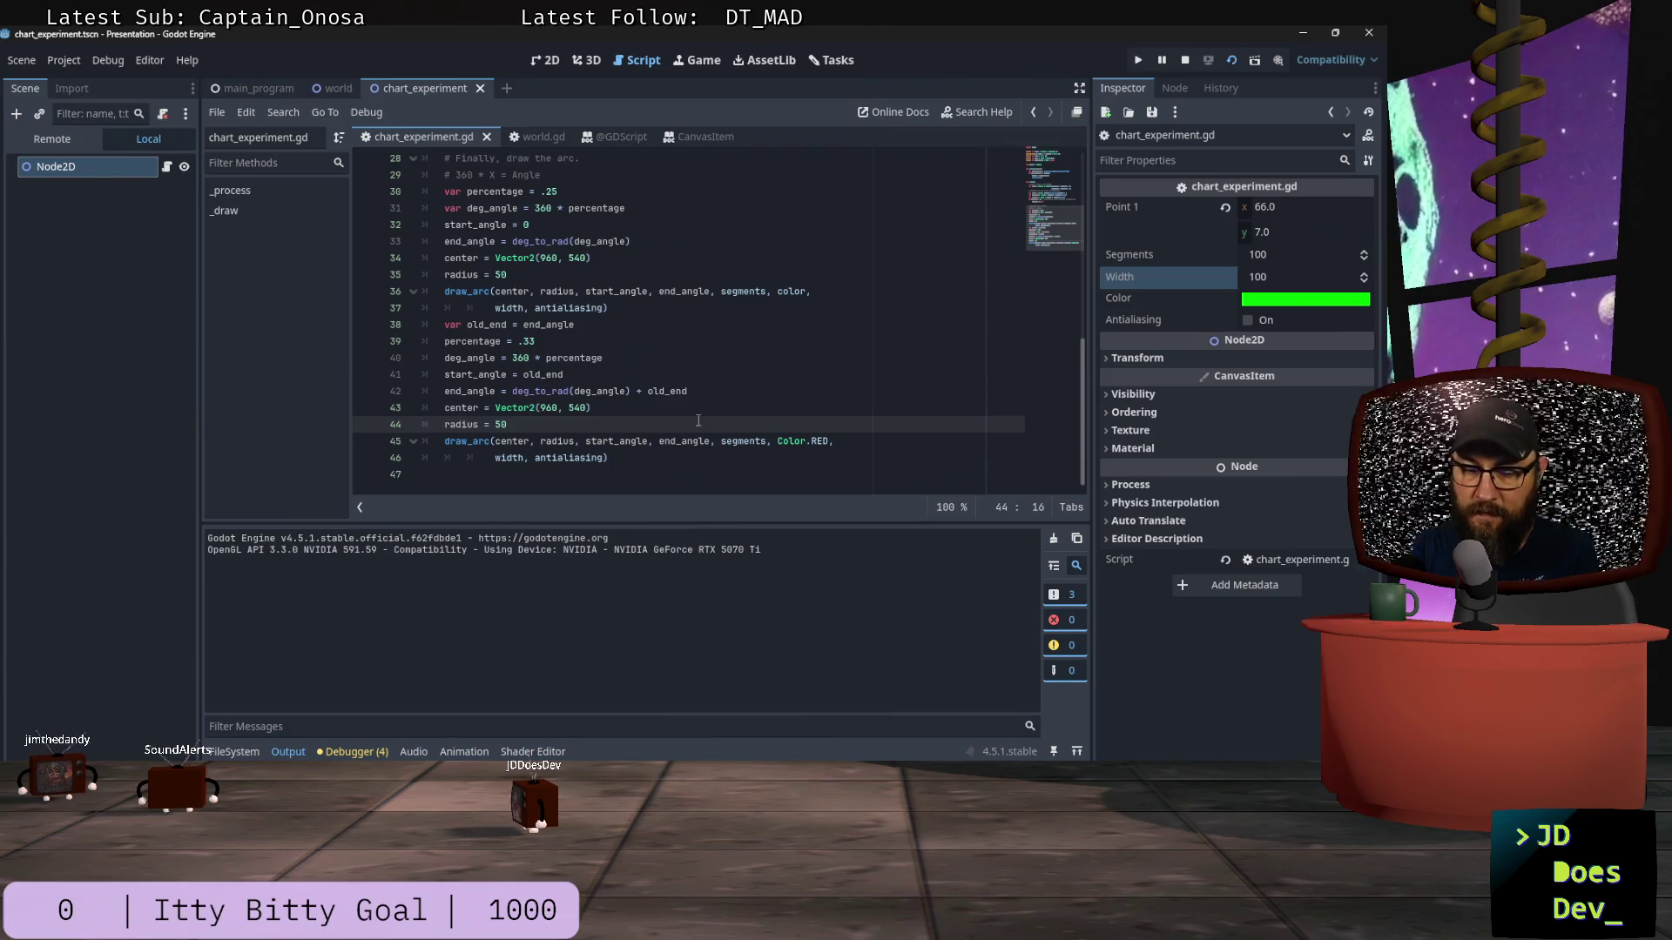
pyautogui.press('F6')
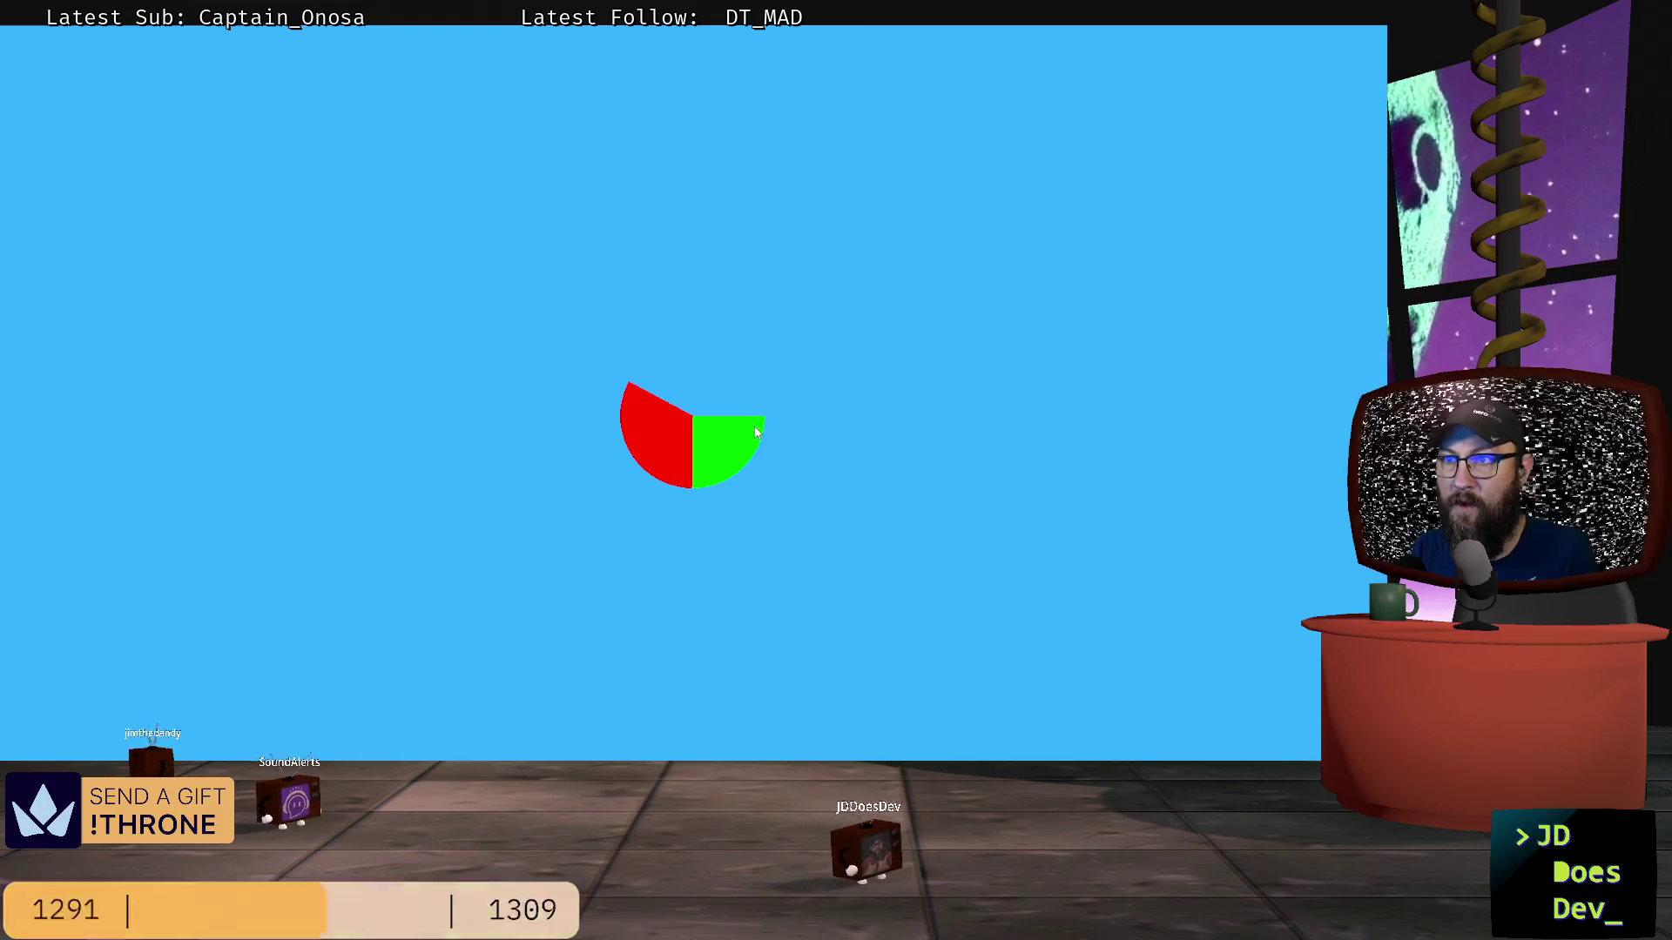
pyautogui.press('F8')
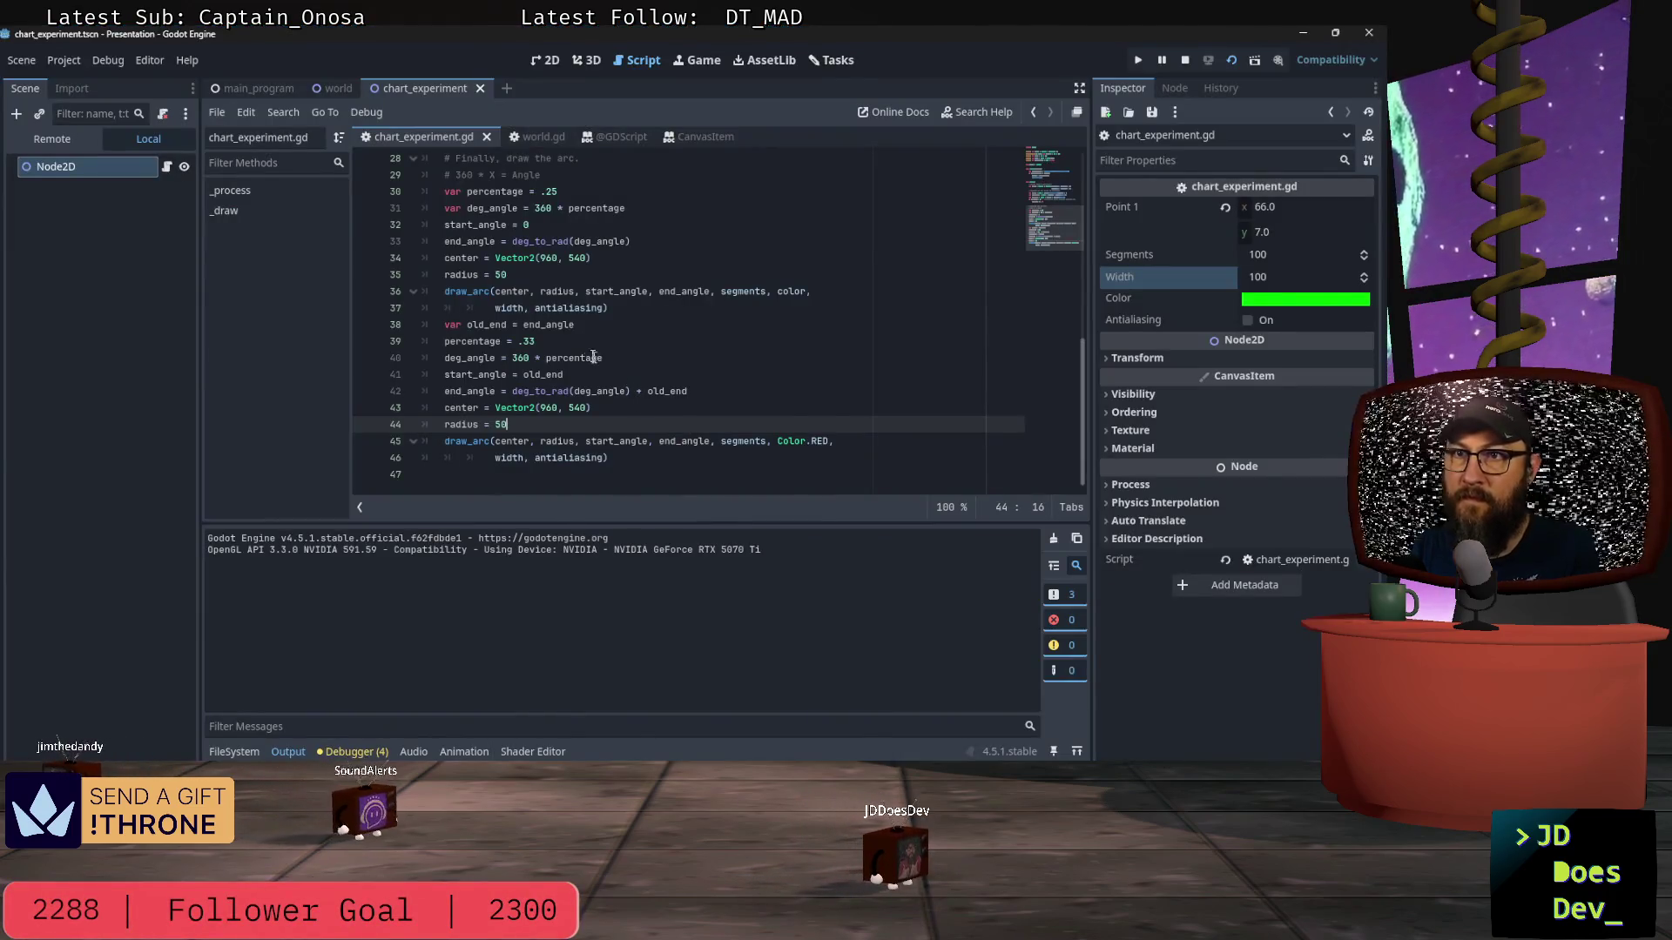
# Step: Add a 'radius = width/2' line below the '# 360 * X = Angle' comment
pyautogui.scroll(2, 588, 263)
pyautogui.click(575, 275)
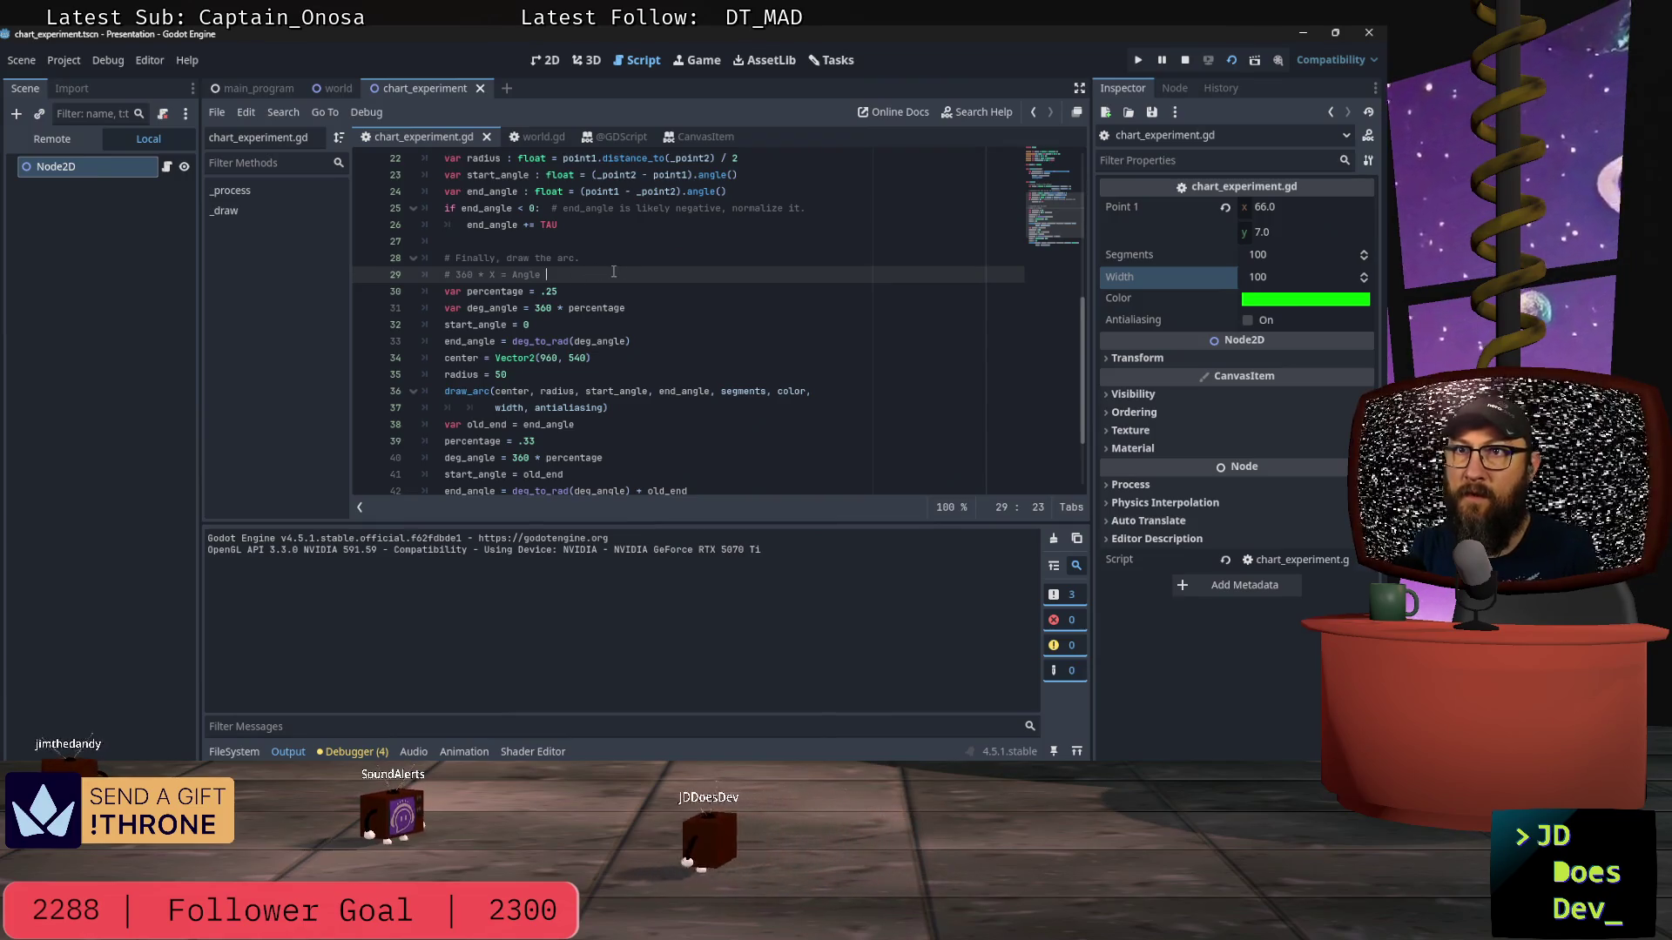
pyautogui.press('Return')
pyautogui.write('radi')
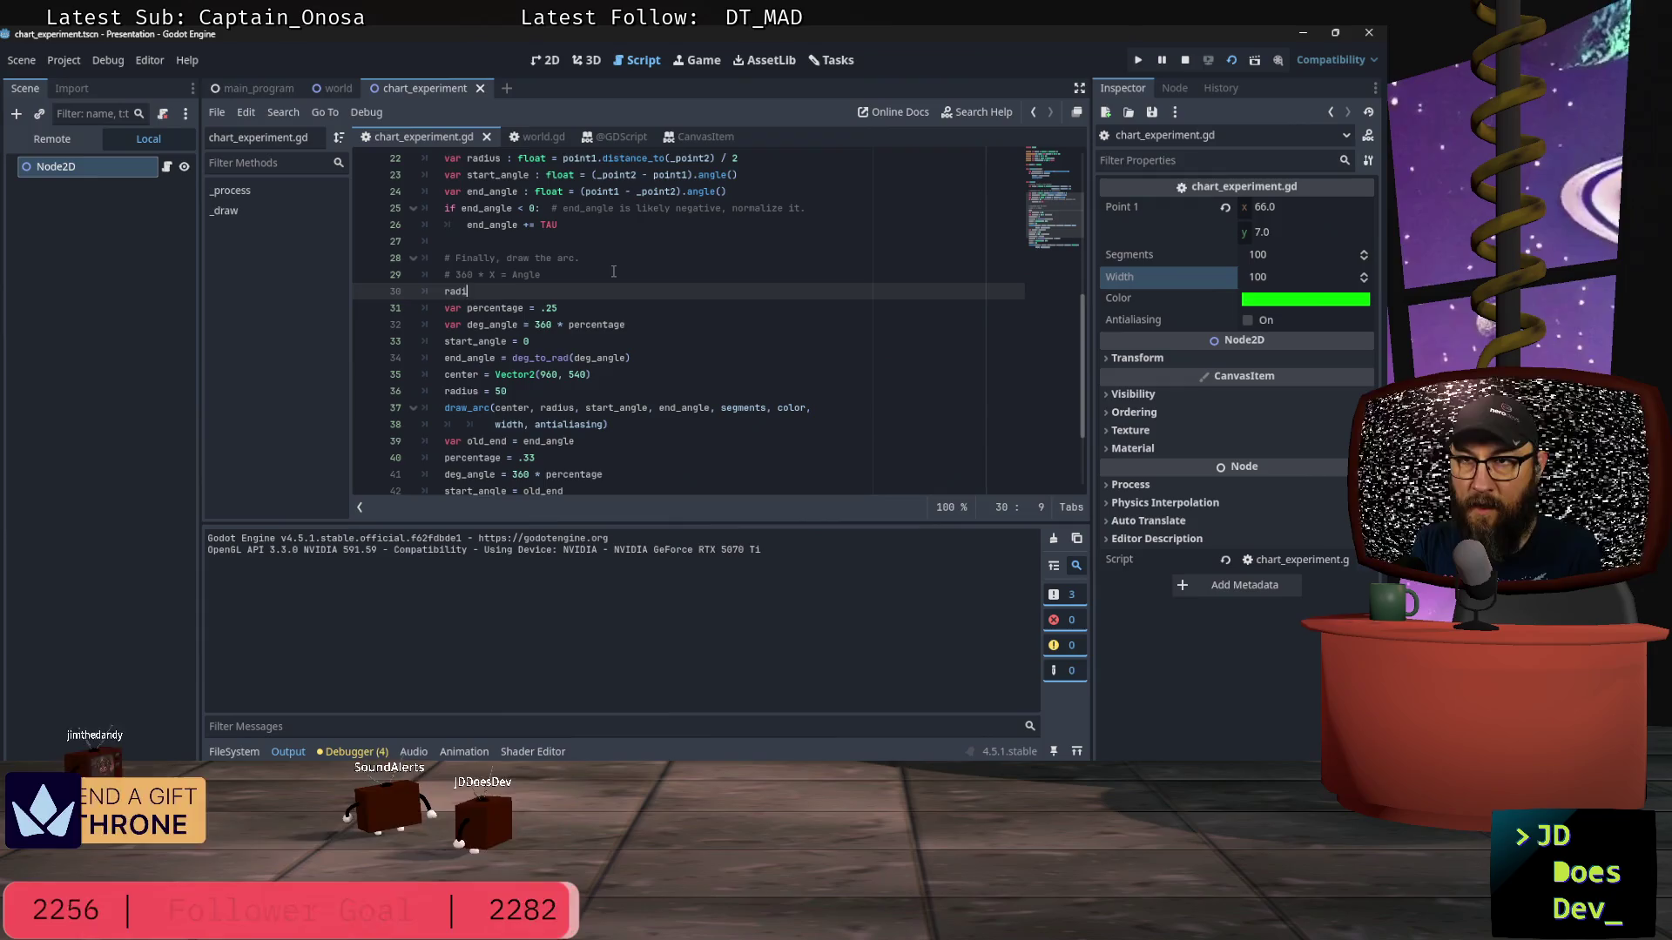
pyautogui.write('us = wid')
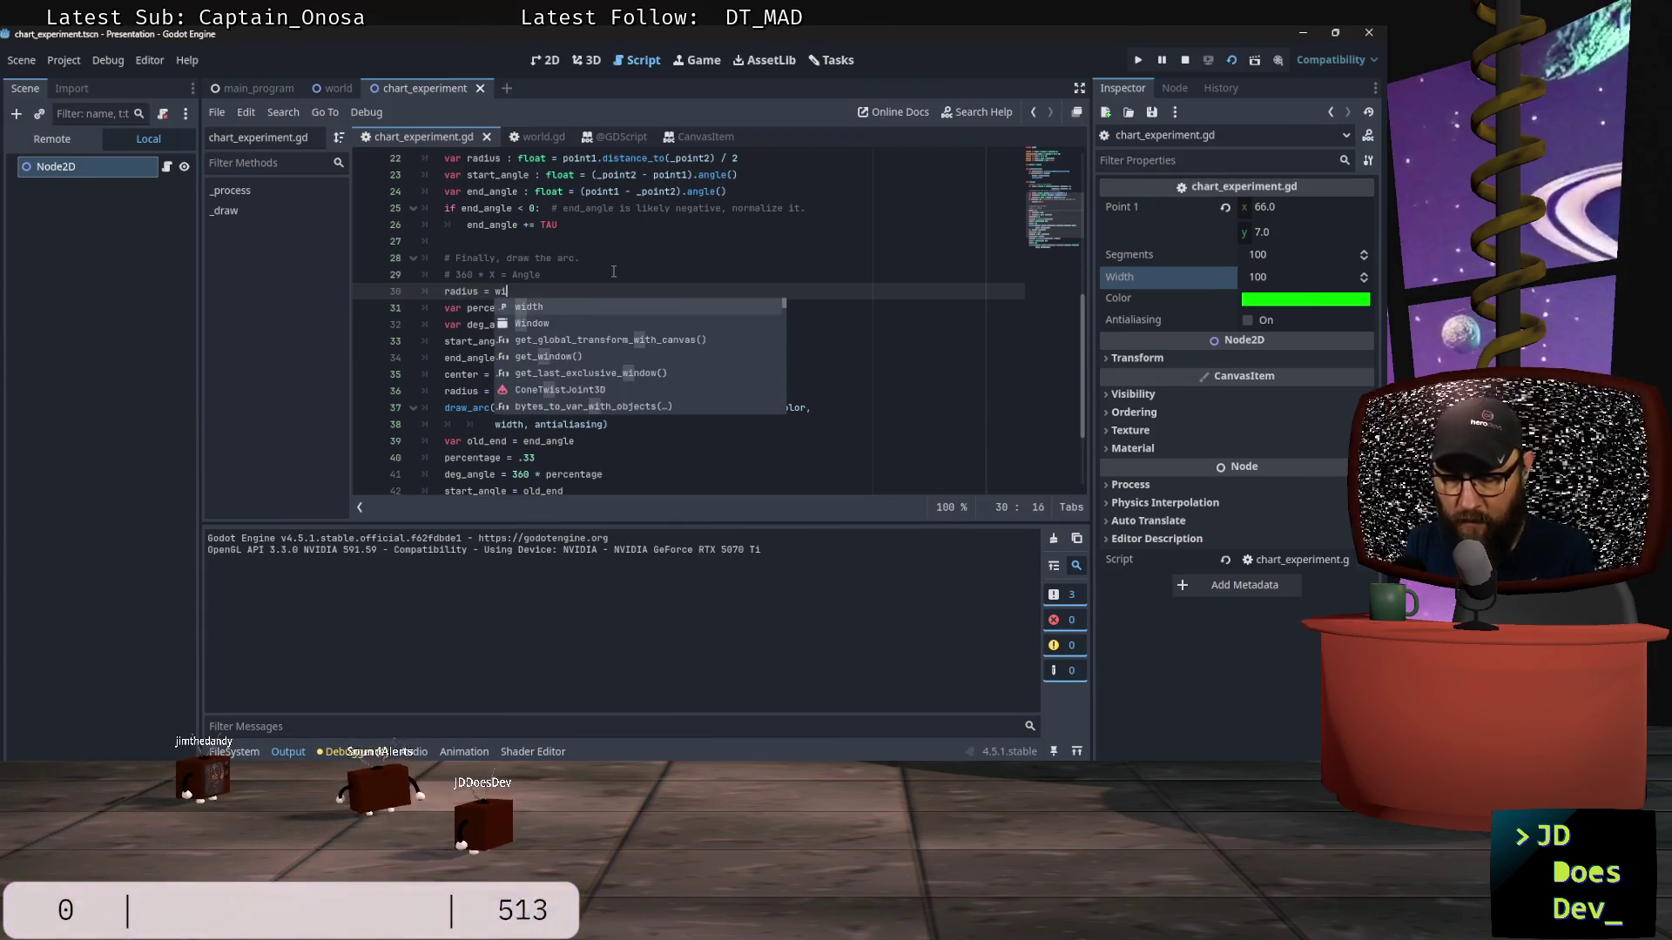
pyautogui.press('Return')
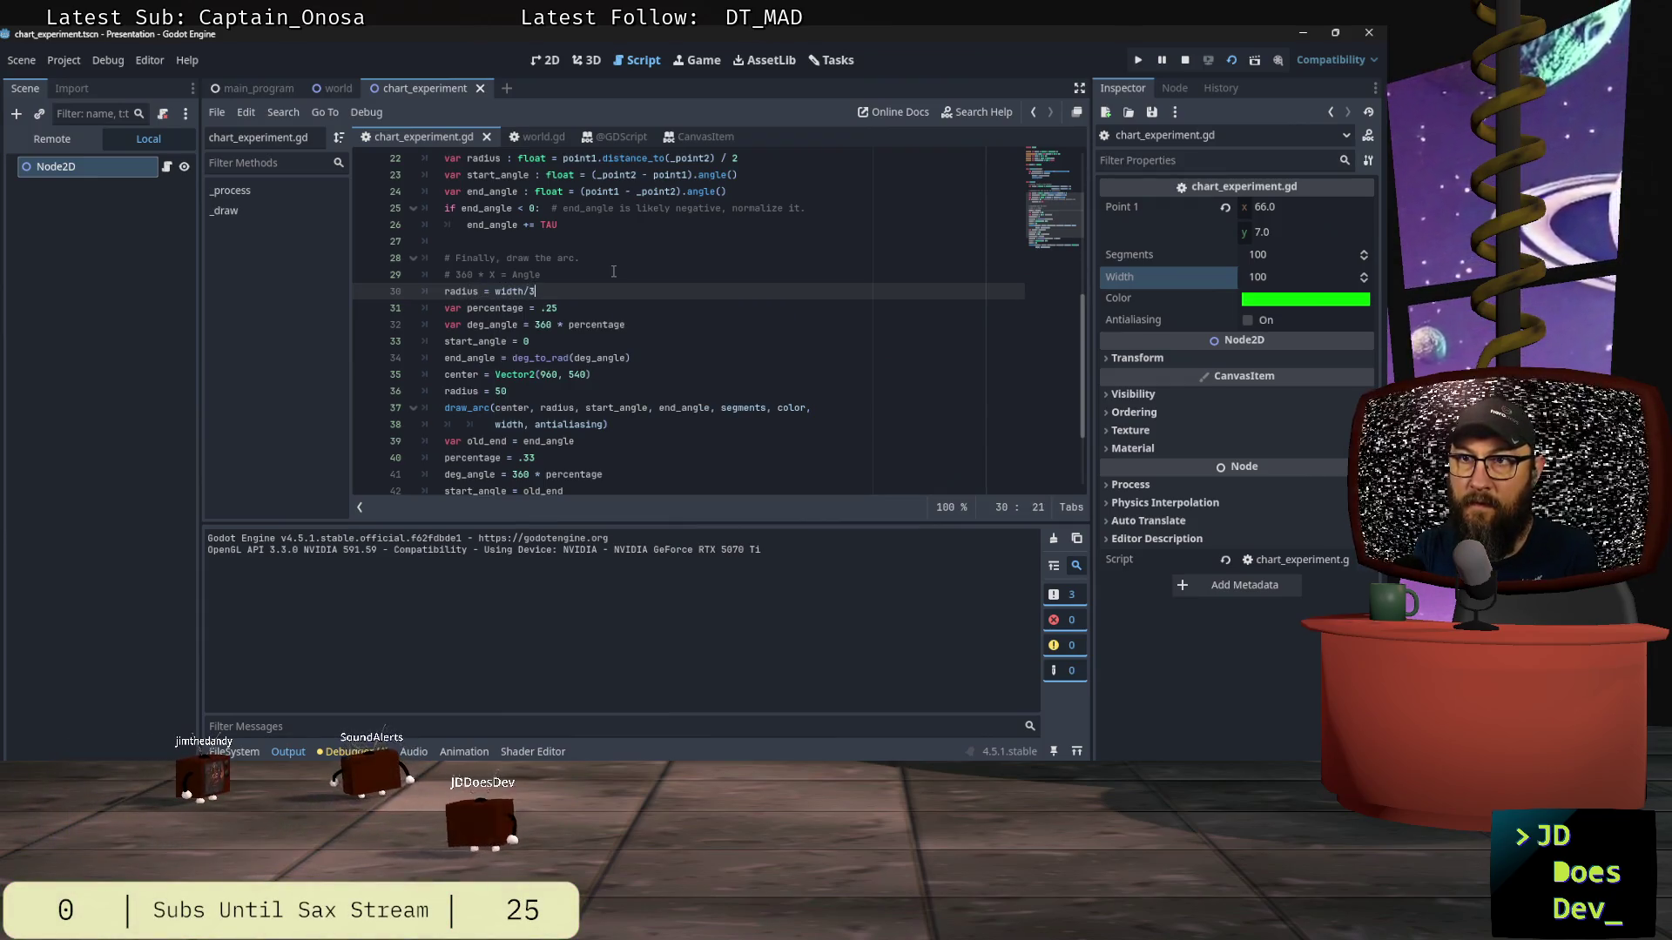
pyautogui.press('BackSpace')
pyautogui.write('2')
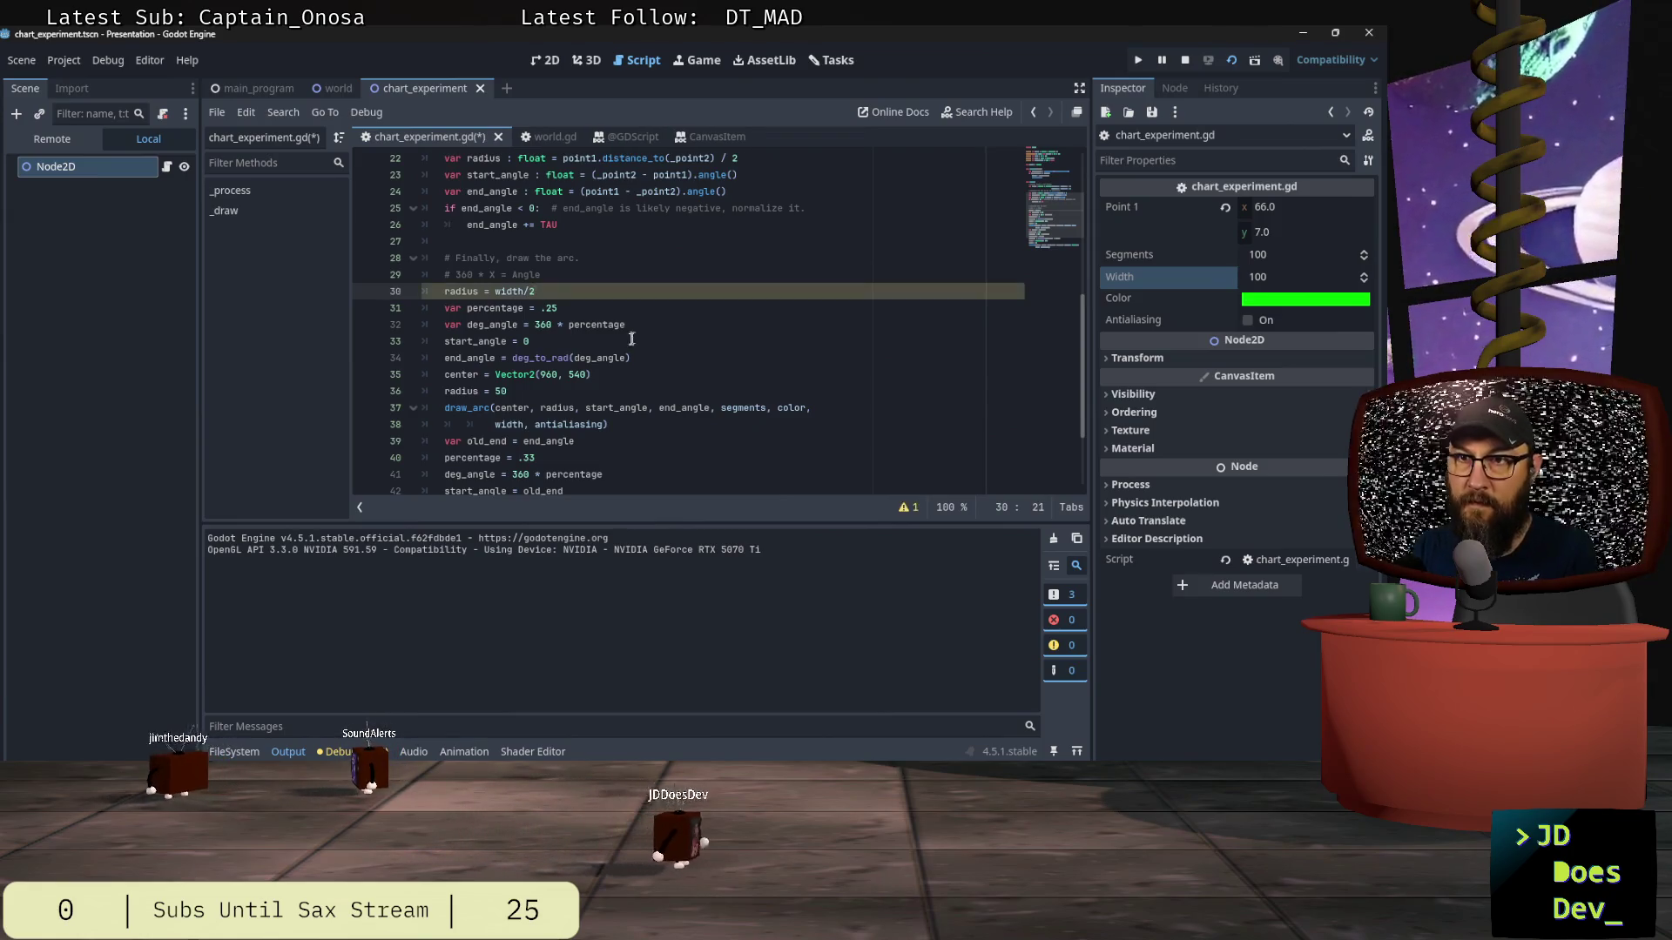
# Step: Review the arc code around the new radius line, then open the debugger panel
pyautogui.click(528, 389)
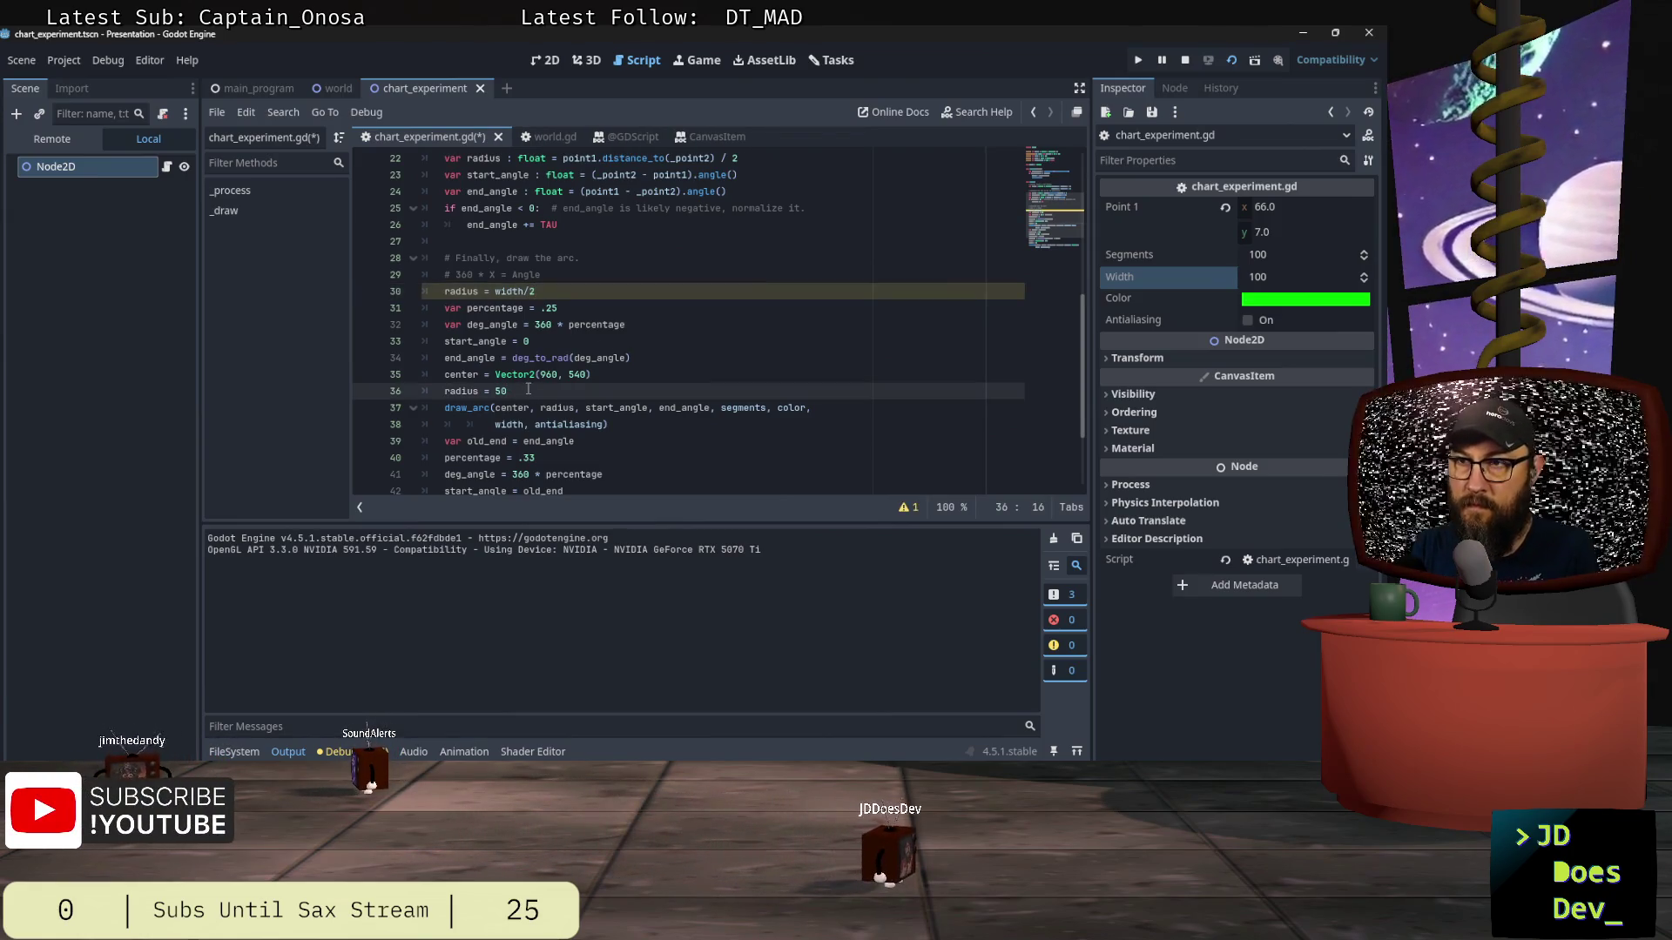
pyautogui.click(610, 375)
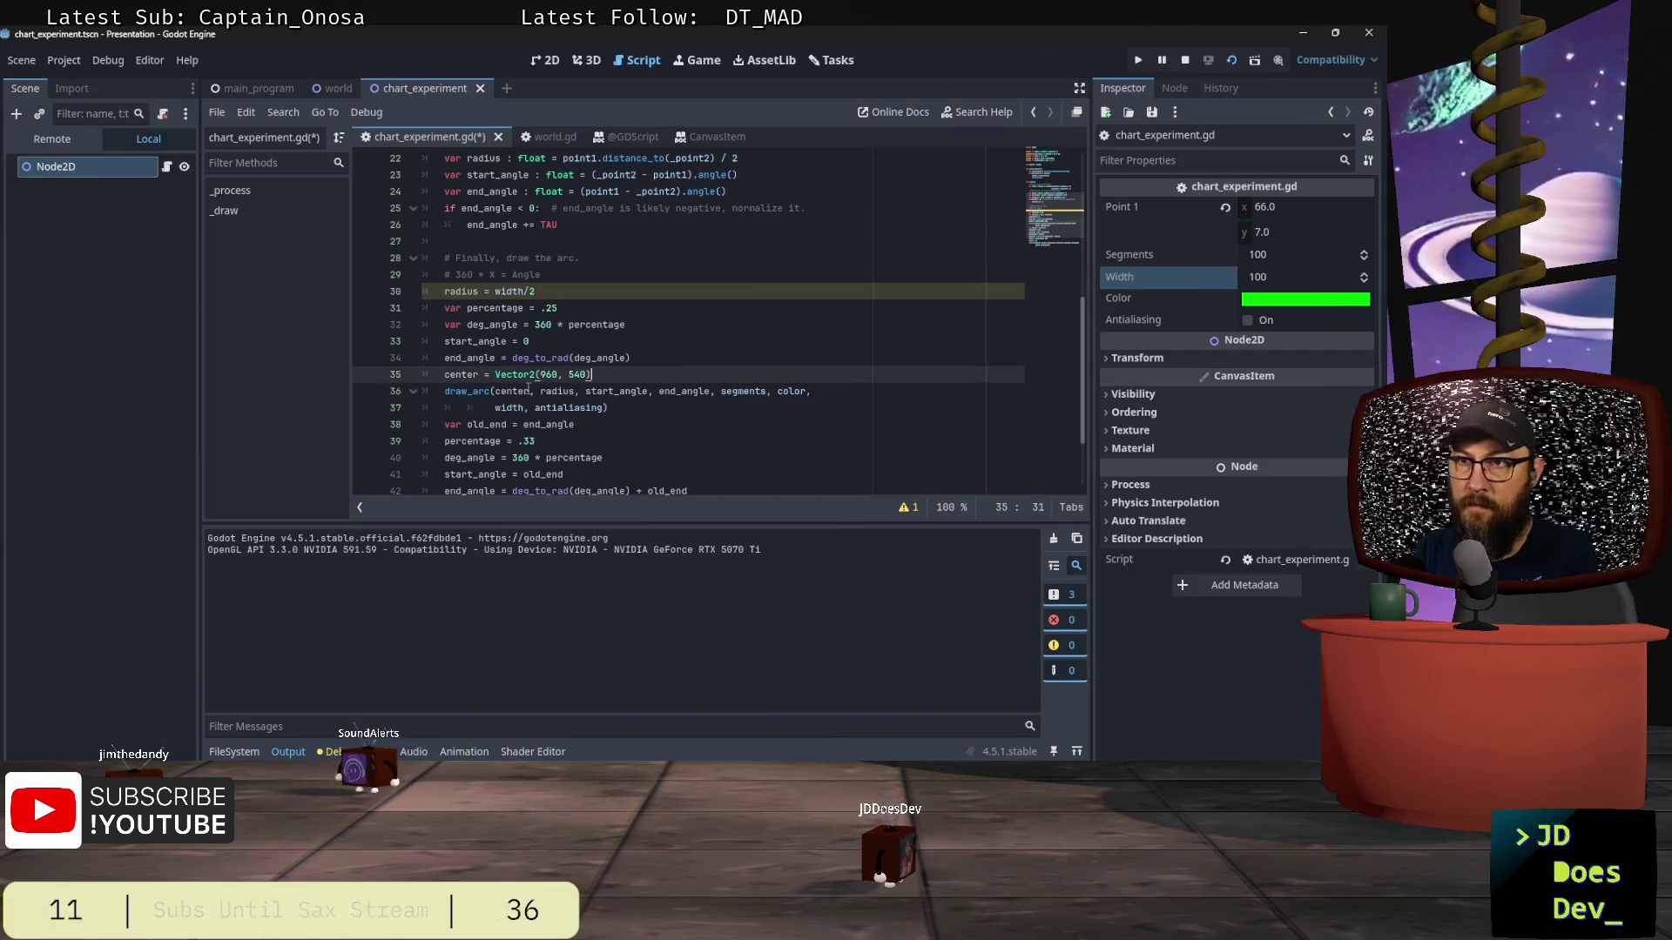
pyautogui.scroll(5, 736, 282)
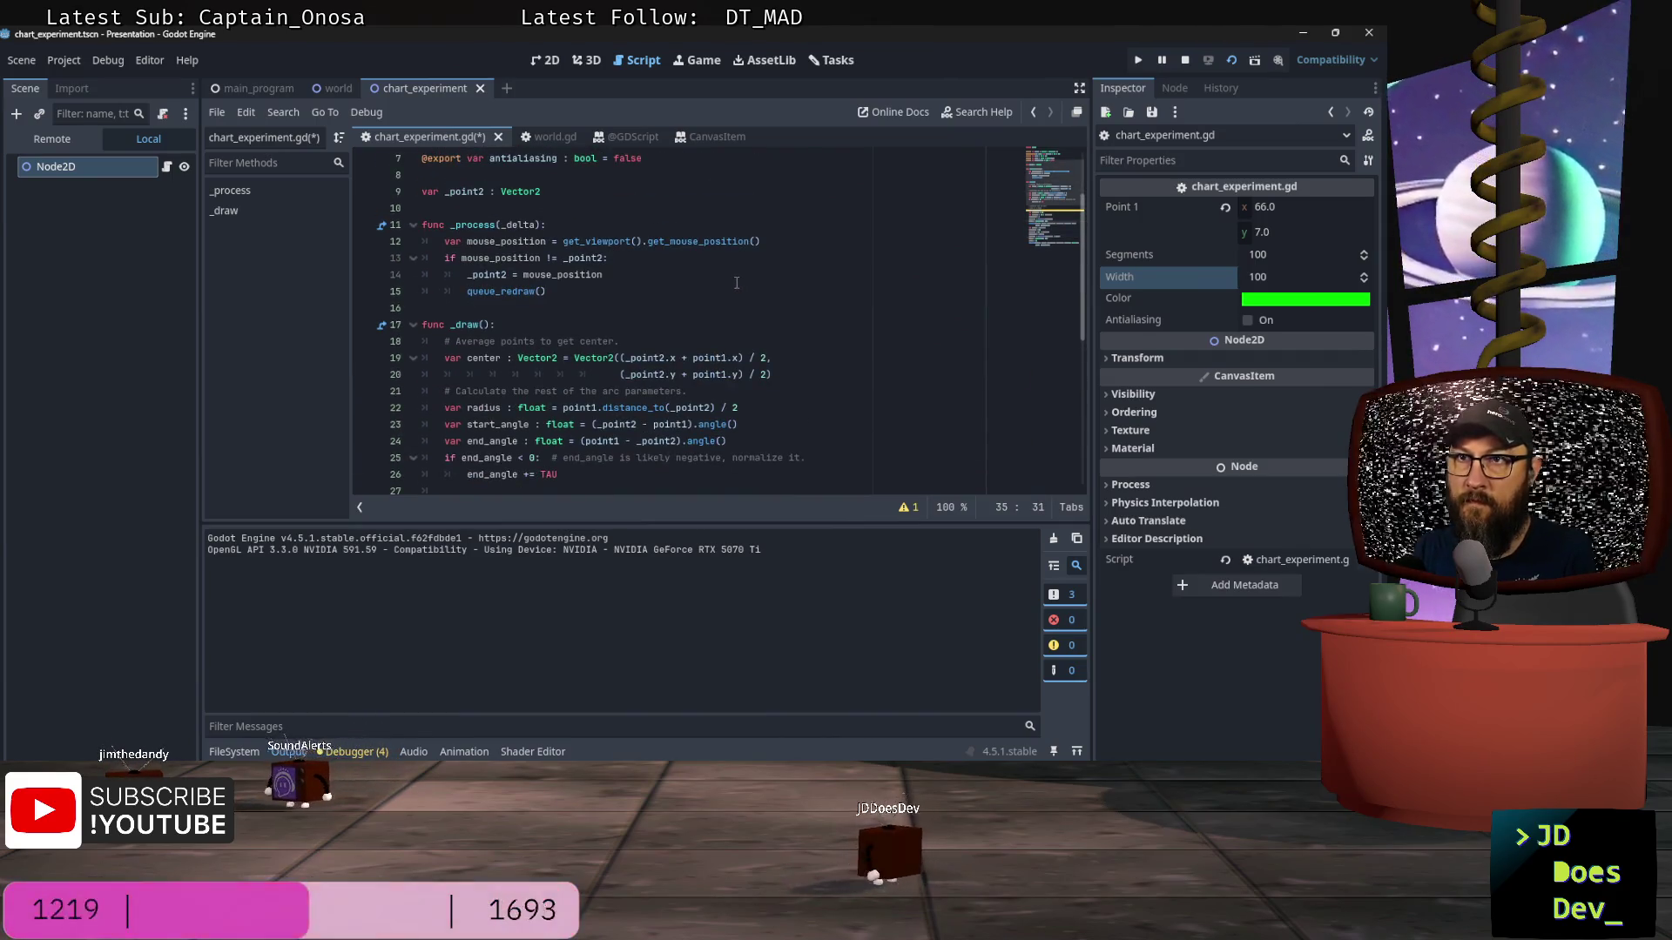
pyautogui.scroll(2, 735, 282)
pyautogui.scroll(-4, 736, 282)
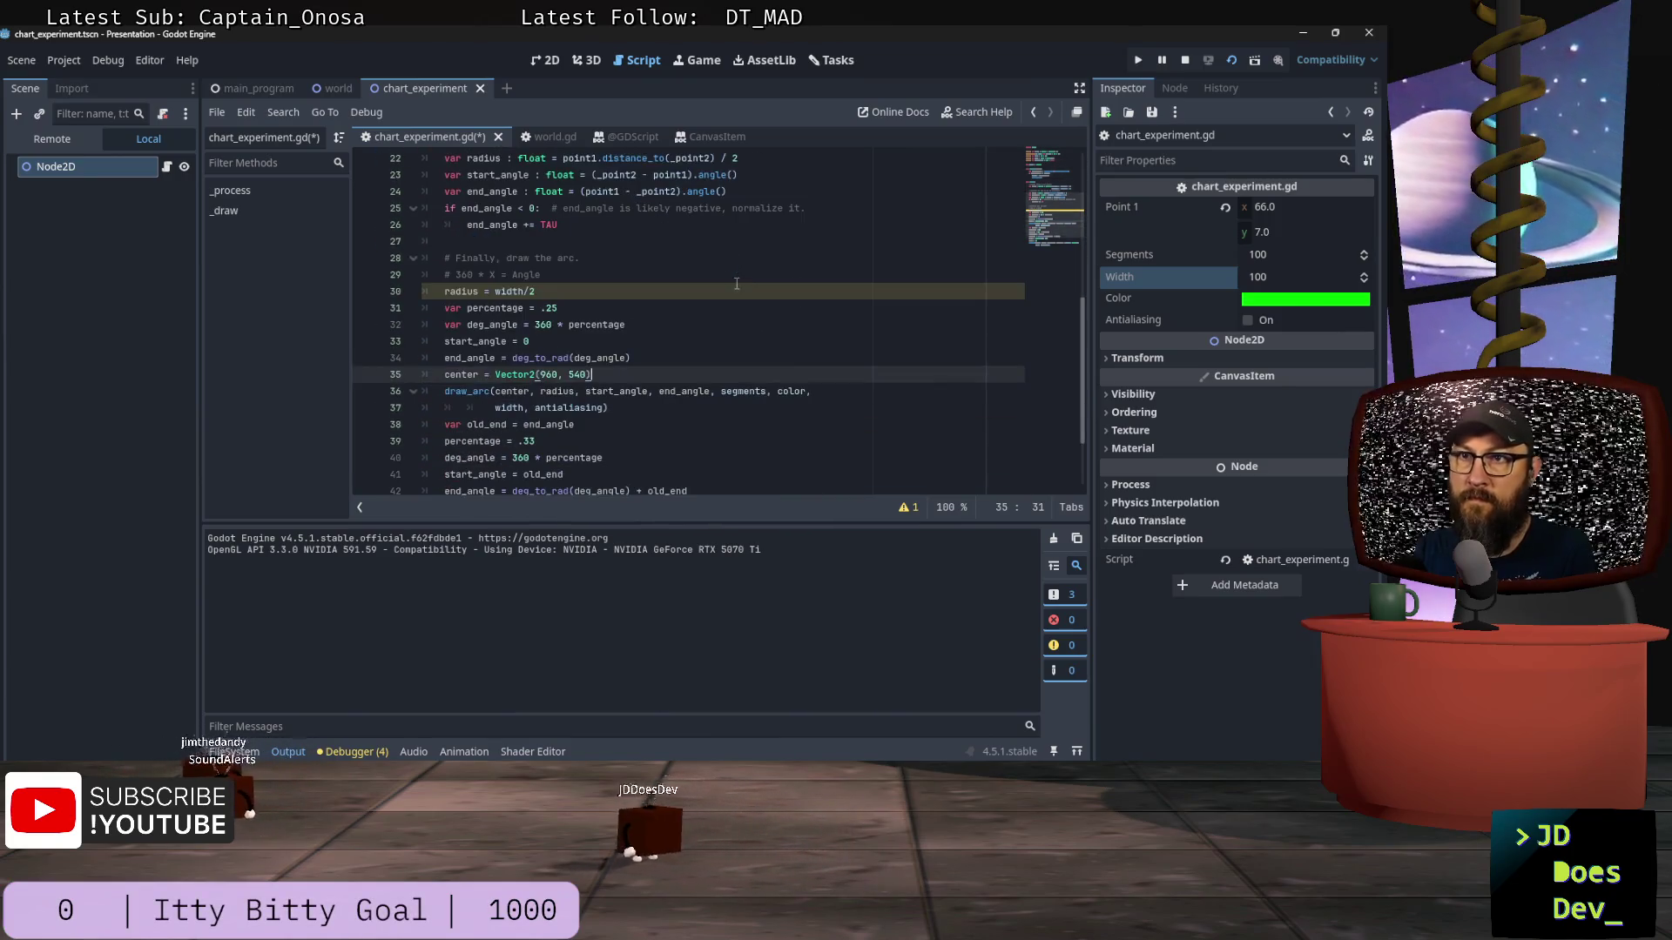
pyautogui.scroll(-3, 736, 282)
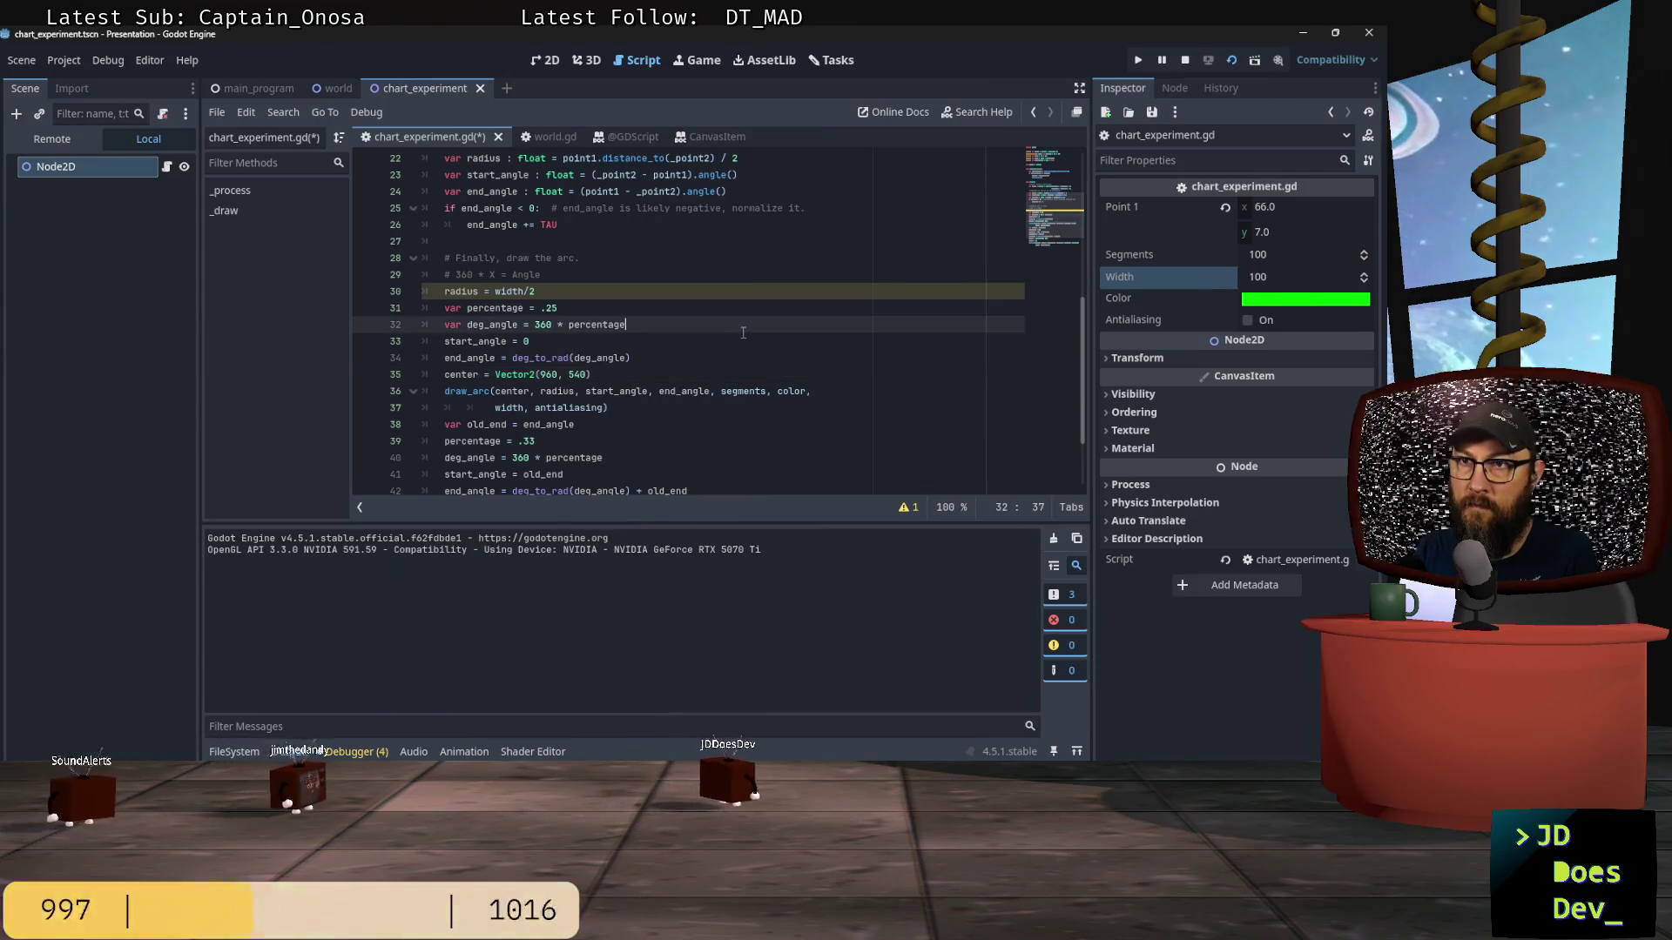
pyautogui.click(445, 294)
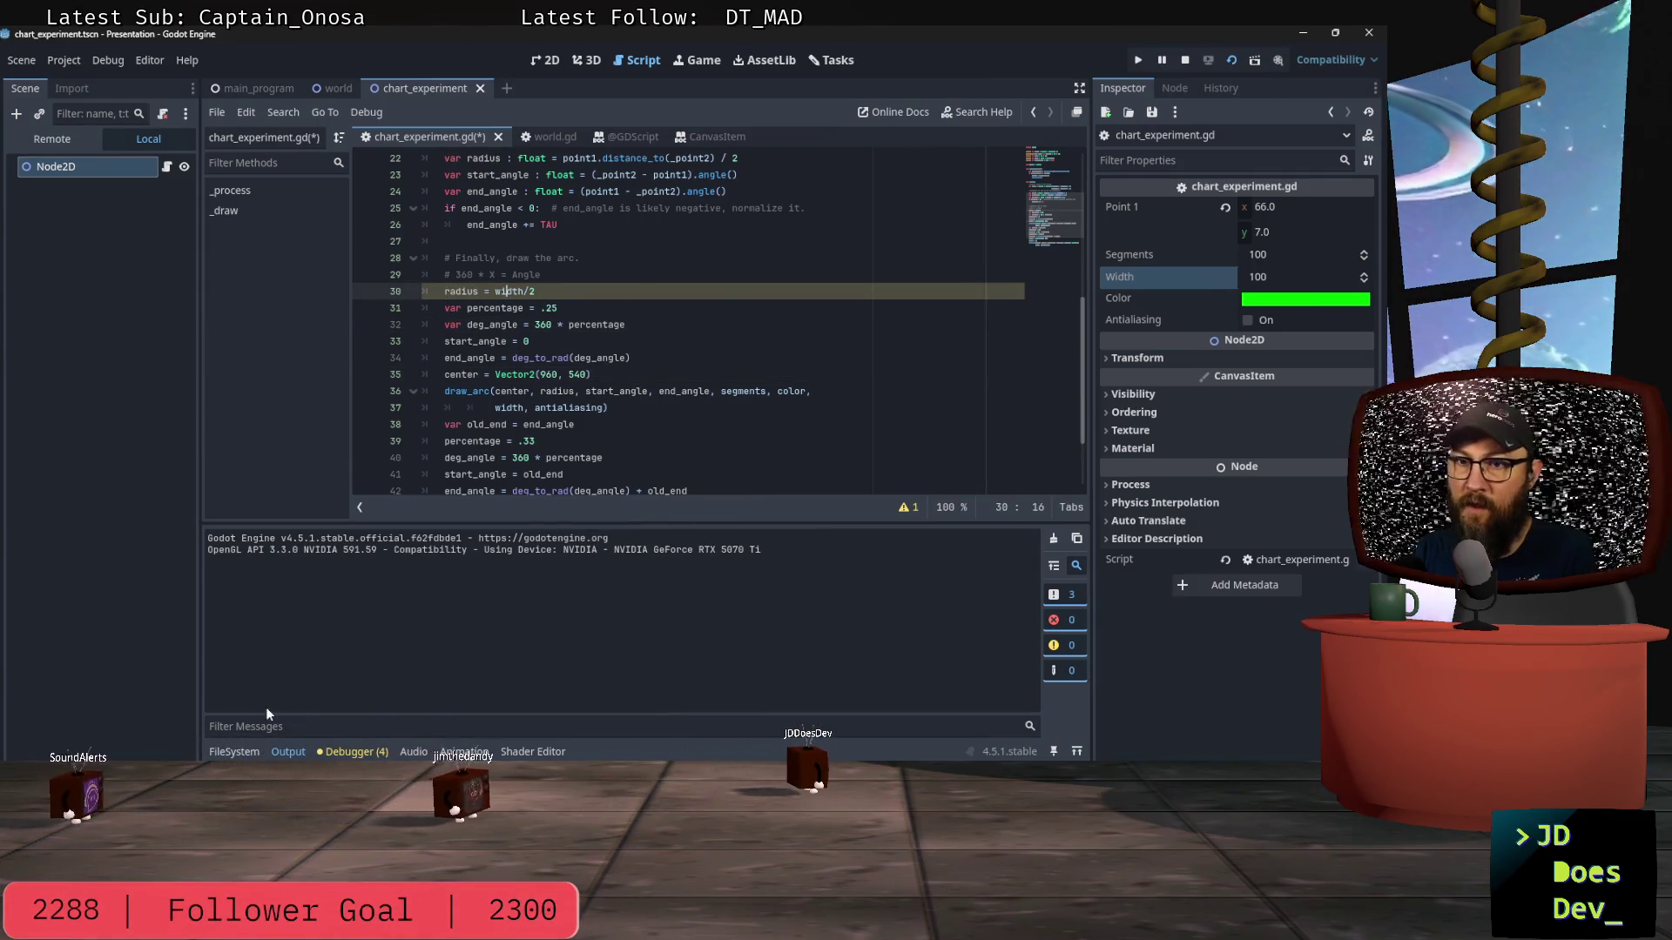
pyautogui.click(359, 750)
pyautogui.click(308, 536)
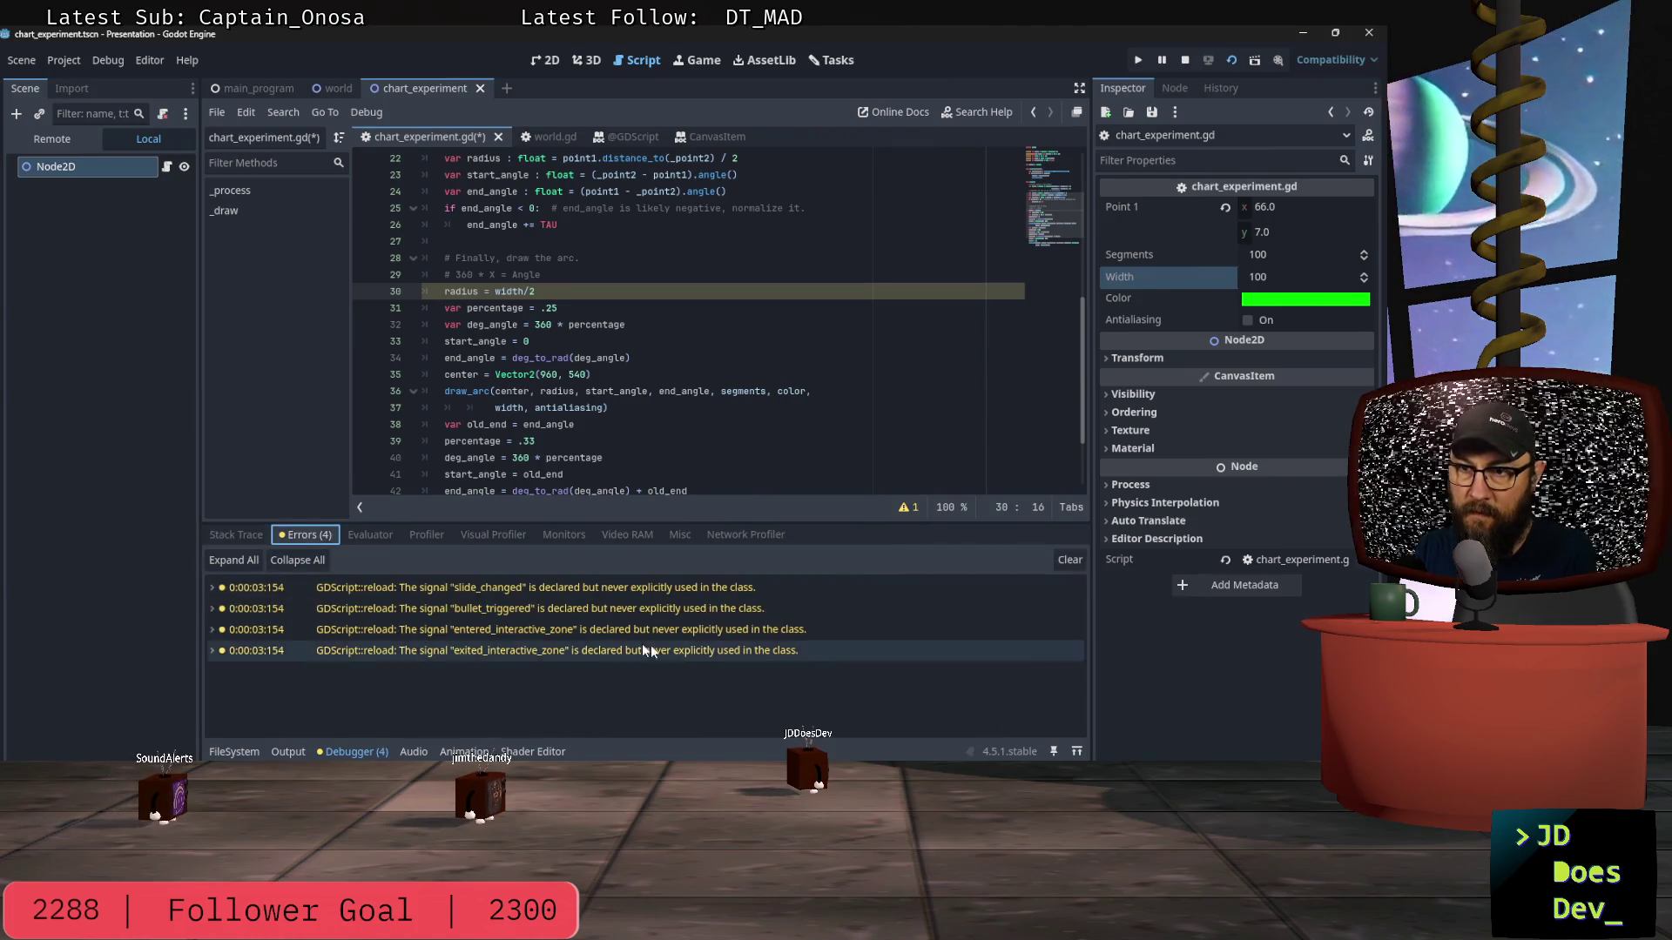
pyautogui.scroll(-2, 559, 425)
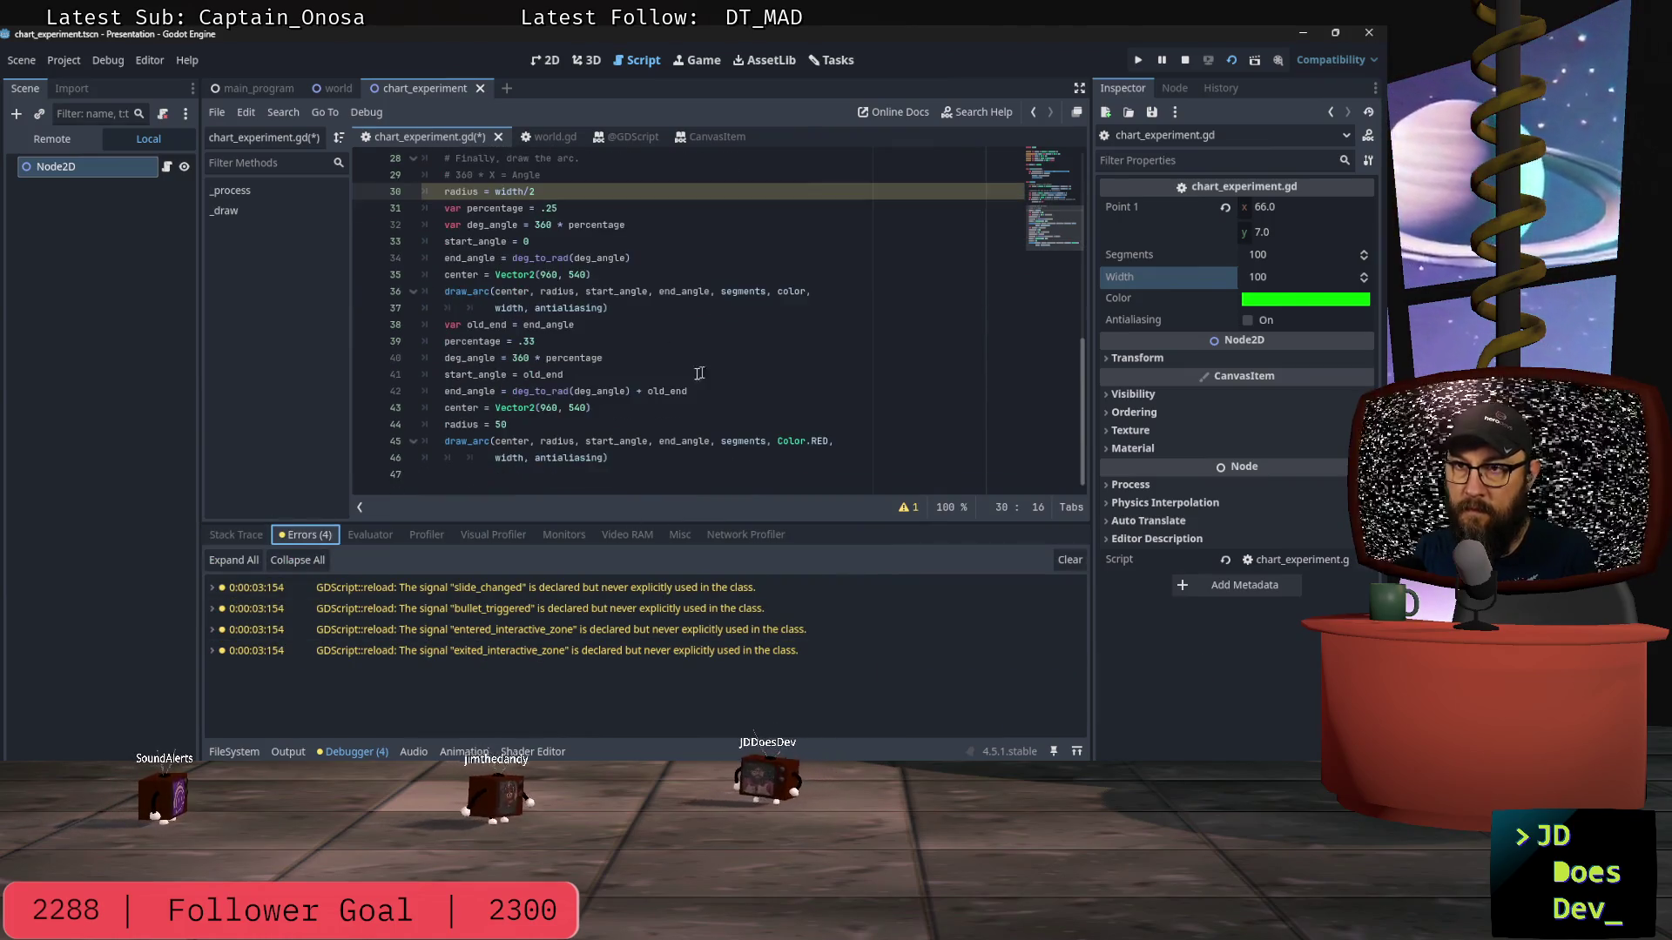
pyautogui.click(558, 425)
pyautogui.hotkey('ctrl', 'shift', 'k')
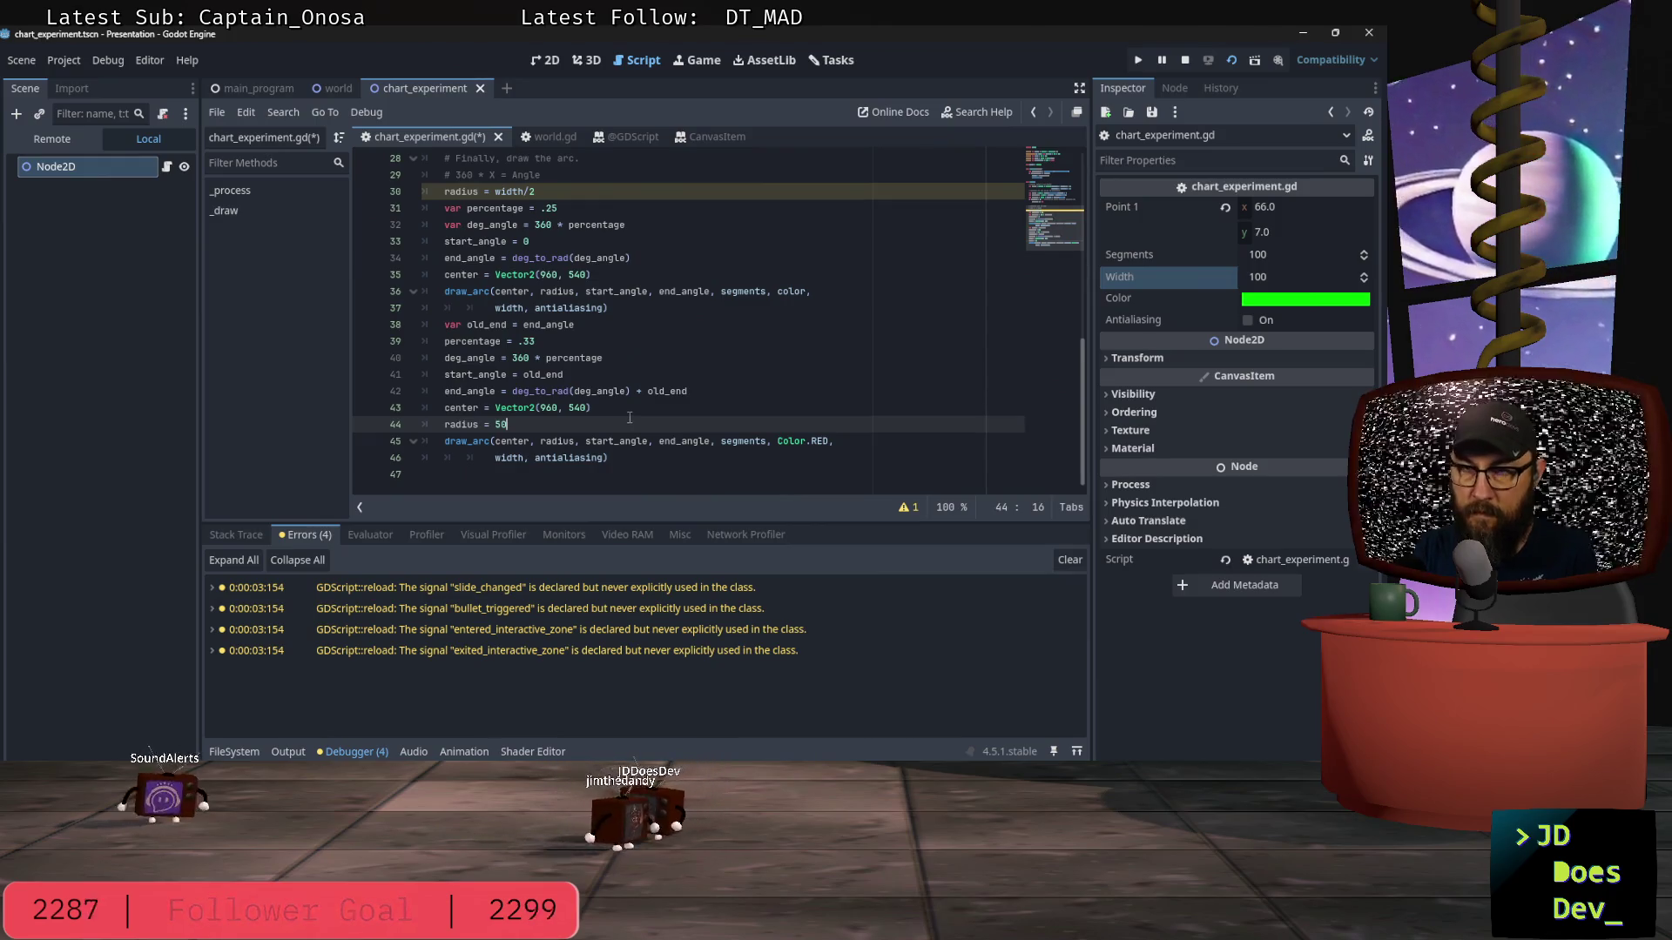
pyautogui.scroll(3, 771, 243)
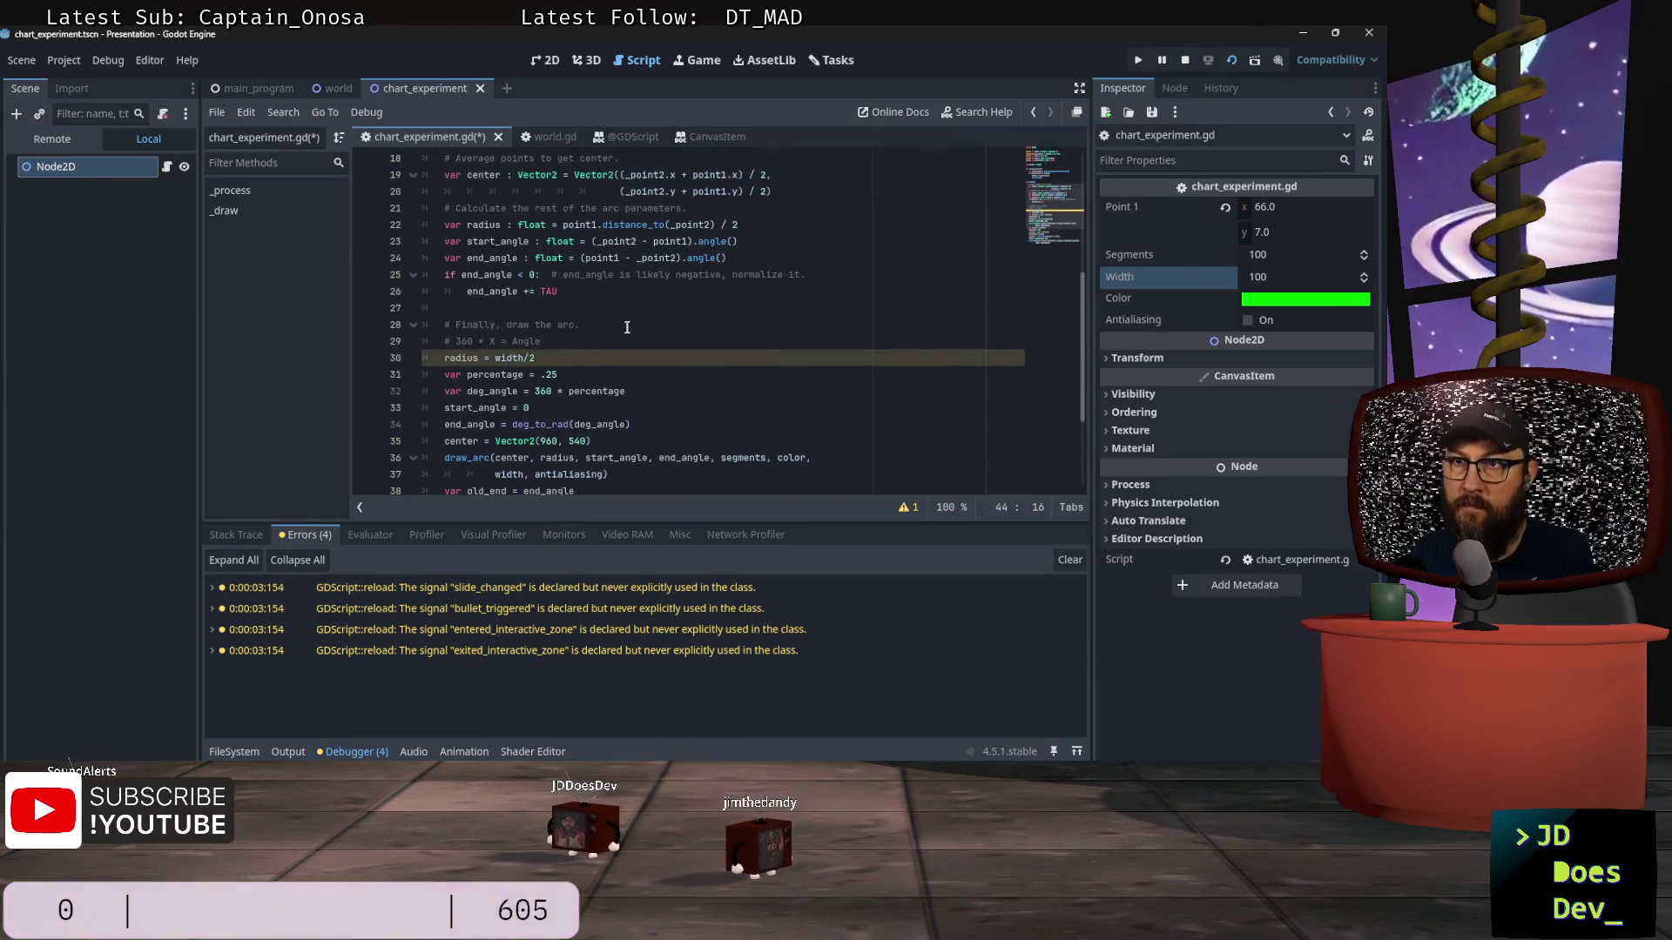
pyautogui.click(588, 336)
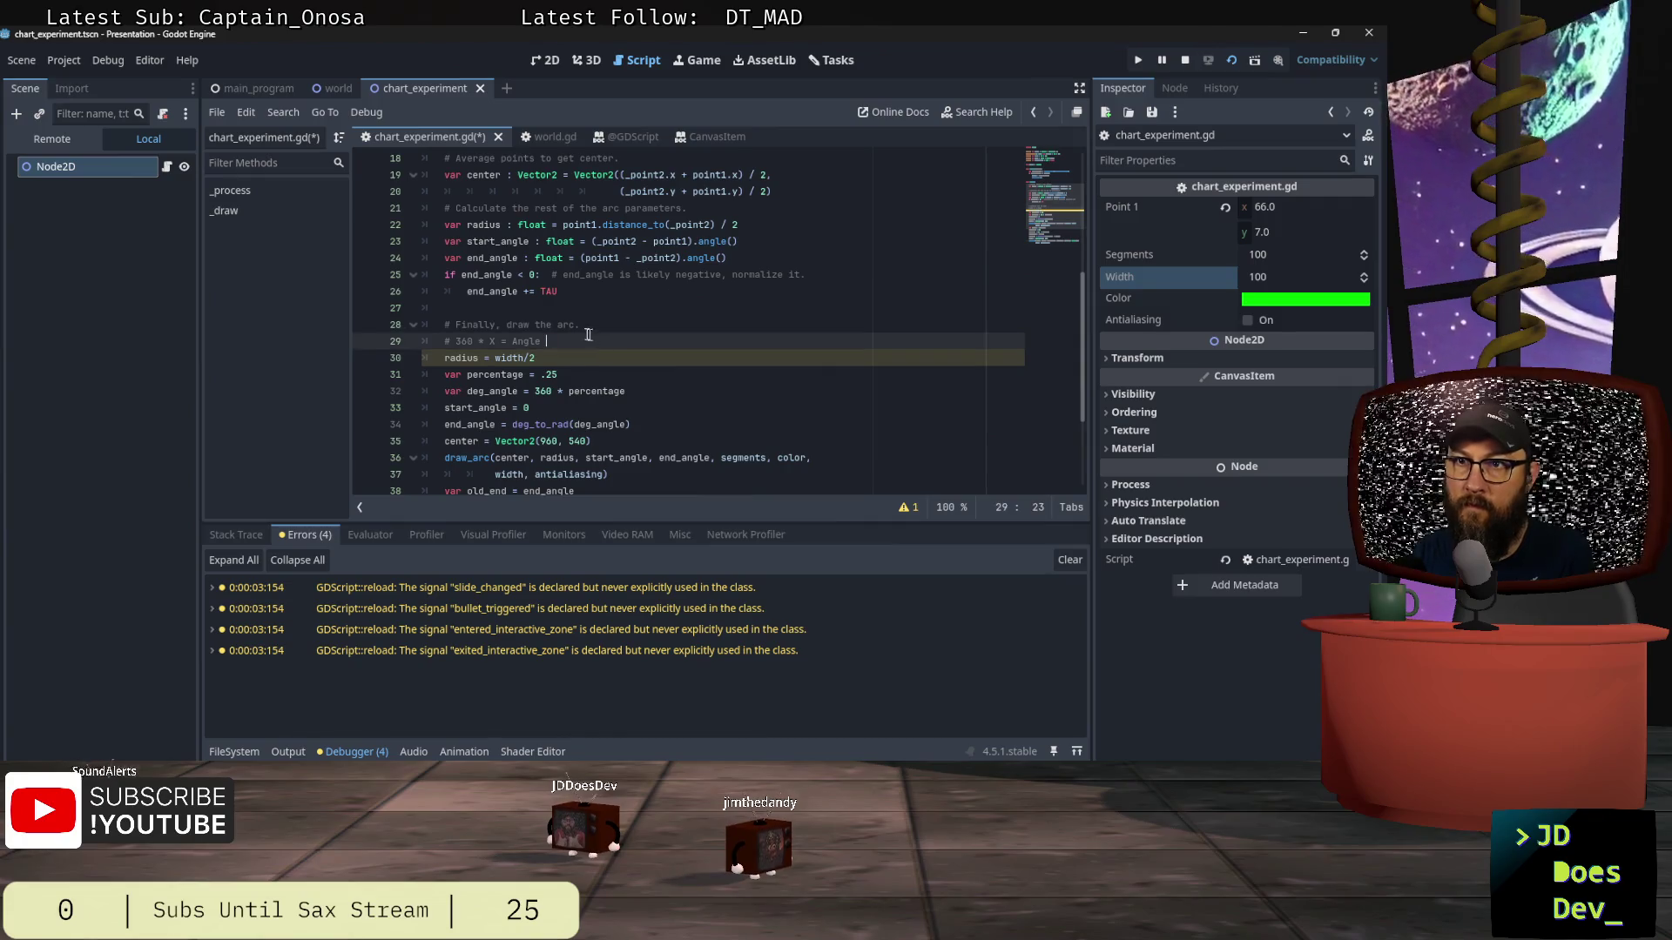
pyautogui.hotkey('ctrl', 's')
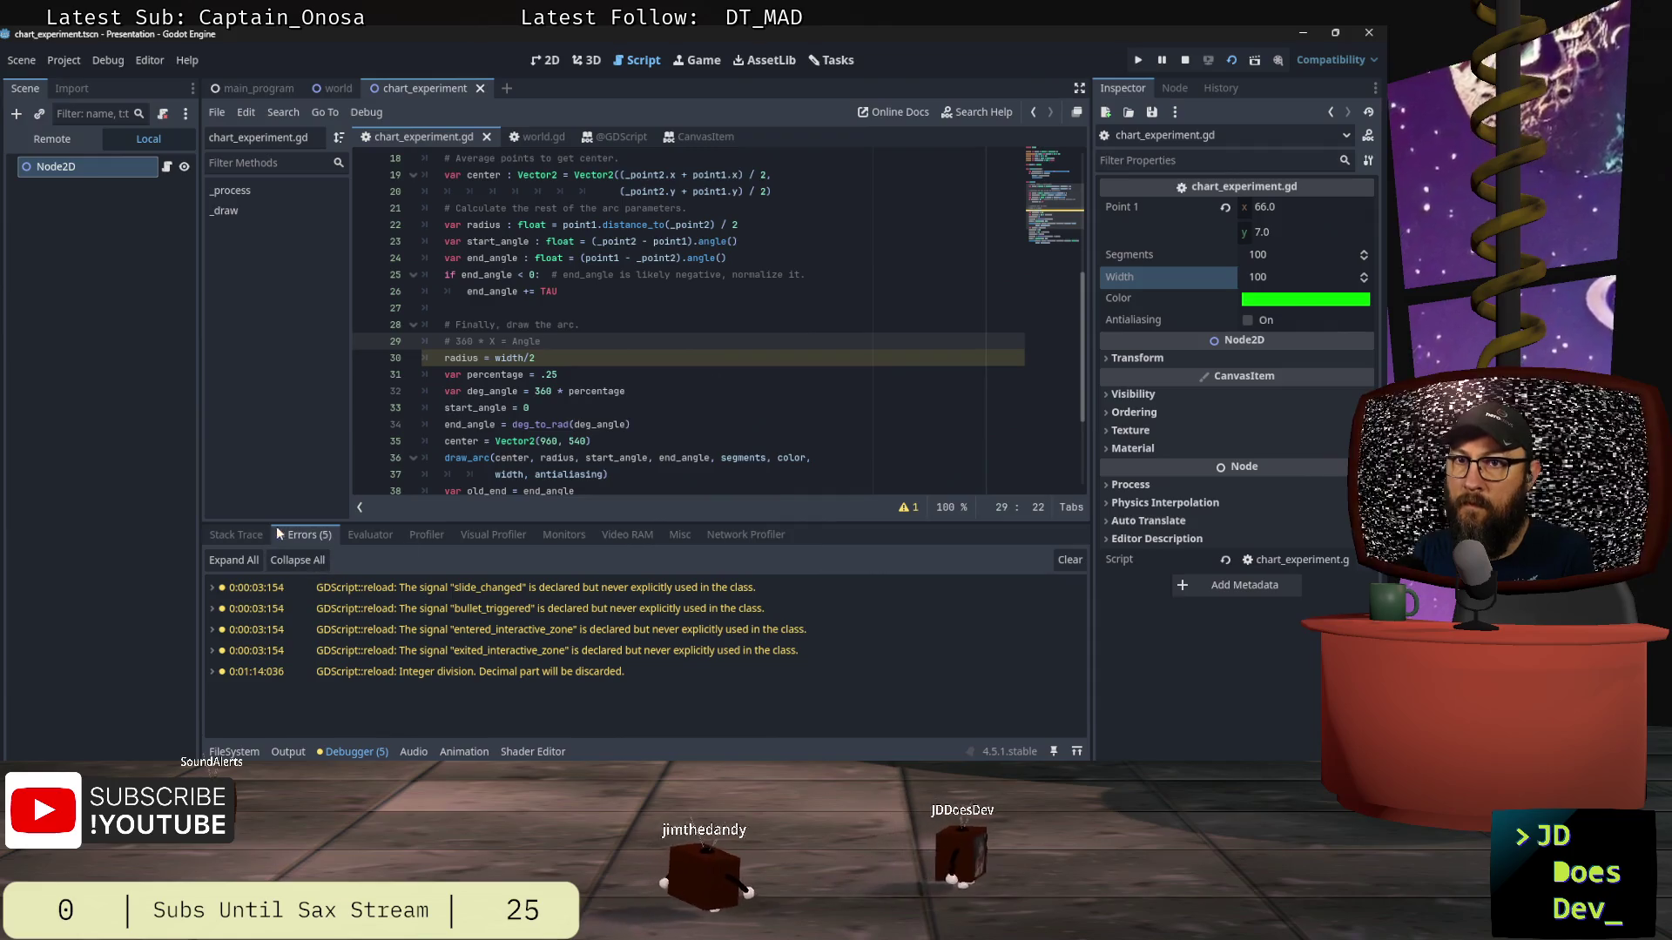
pyautogui.moveTo(486, 680)
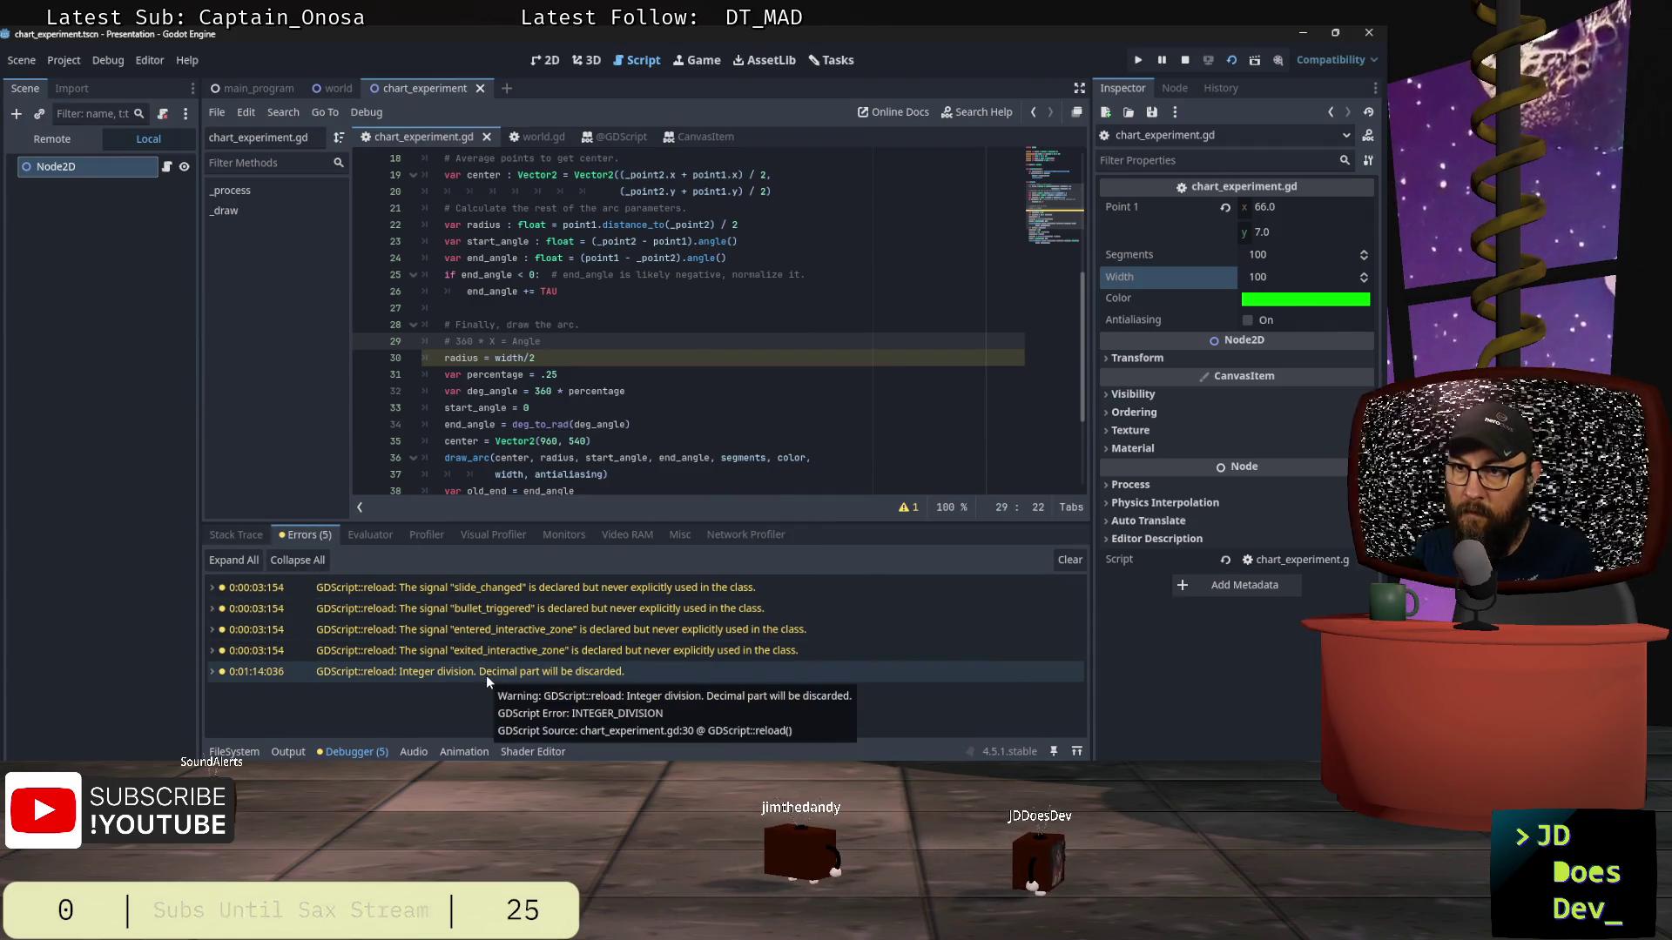
pyautogui.click(570, 358)
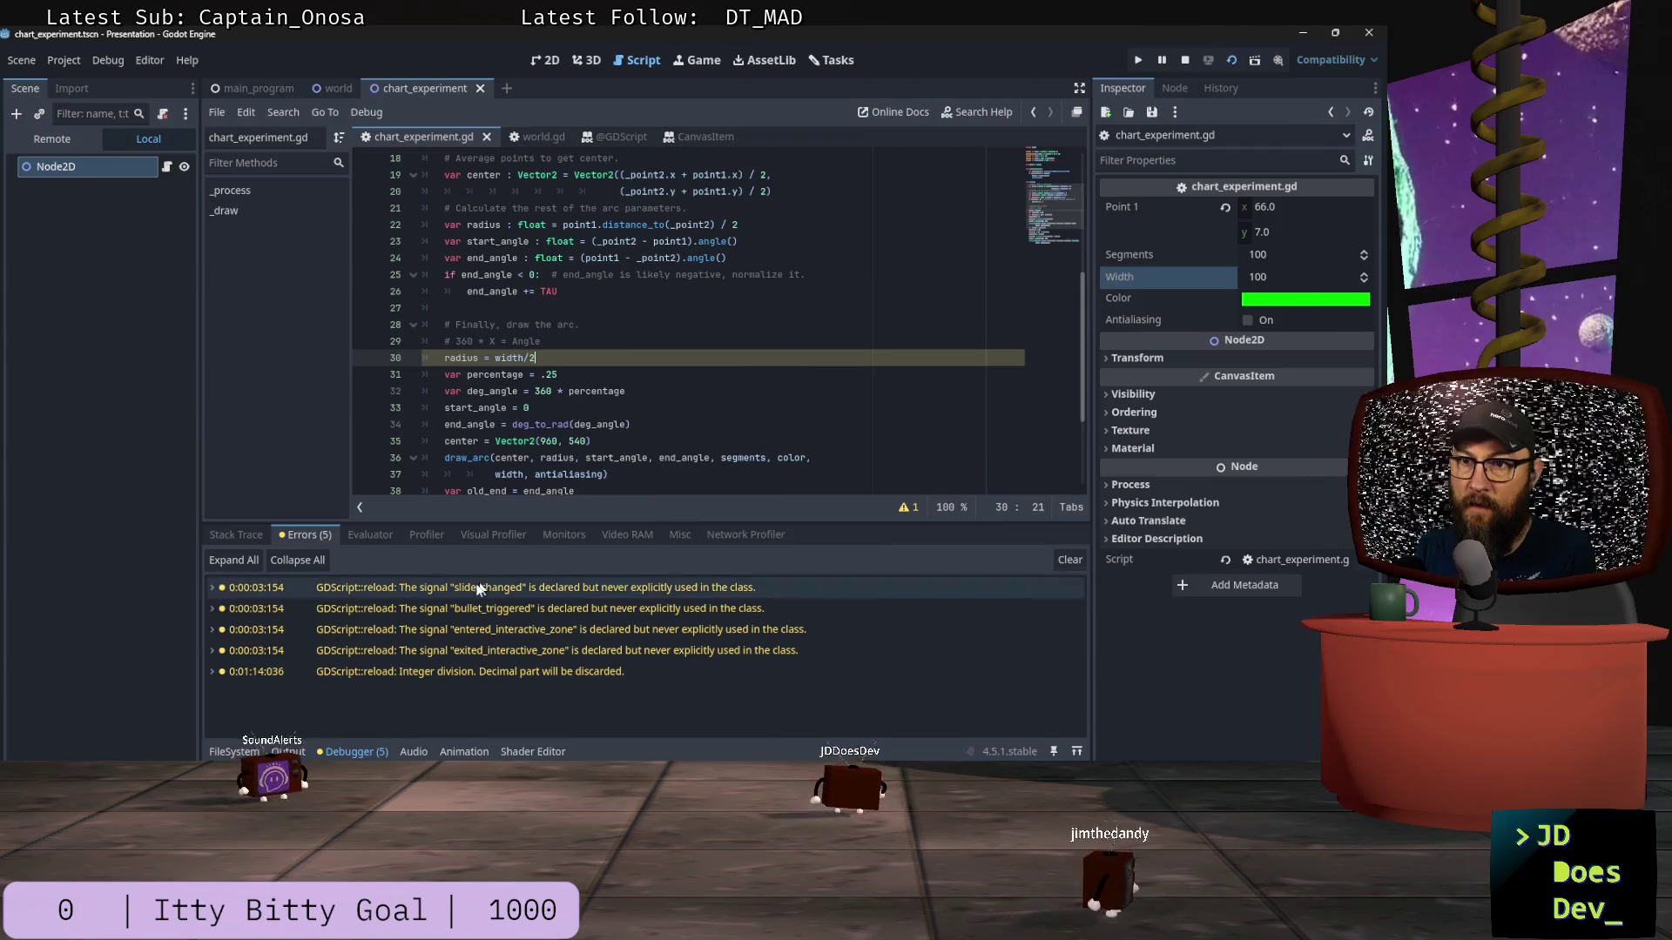
pyautogui.press('F6')
pyautogui.press('F8')
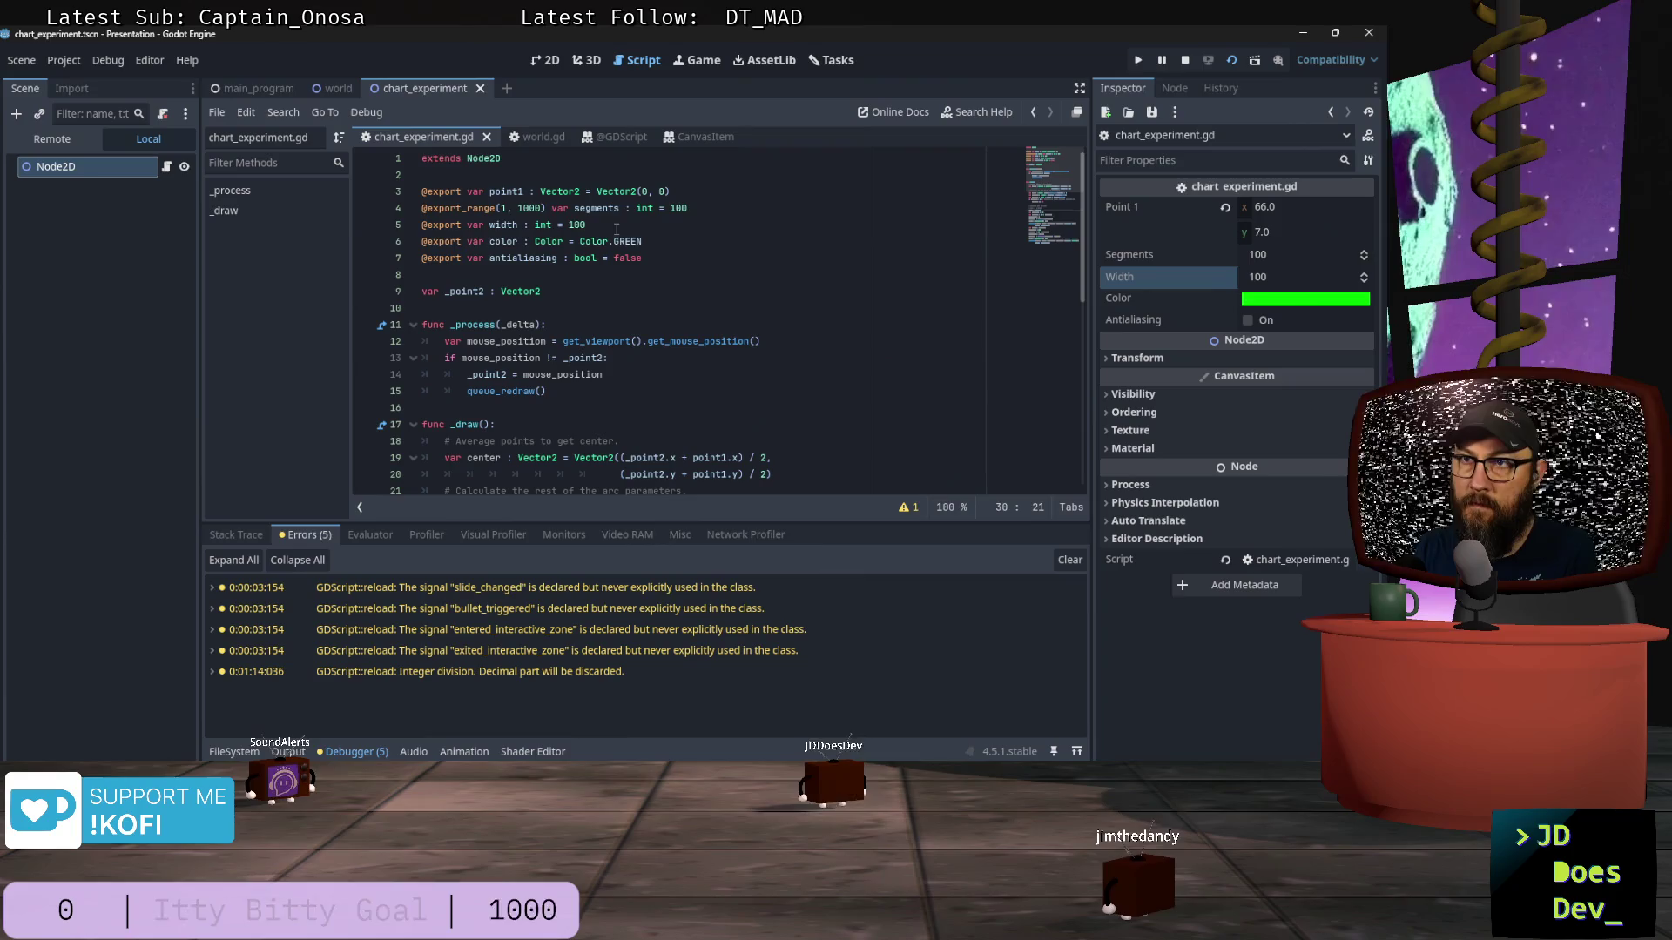
# Step: Change the width default on line 5 from 100 to 300 and save the script
pyautogui.click(616, 229)
pyautogui.press('BackSpace')
pyautogui.press('BackSpace')
pyautogui.press('BackSpace')
pyautogui.write('300')
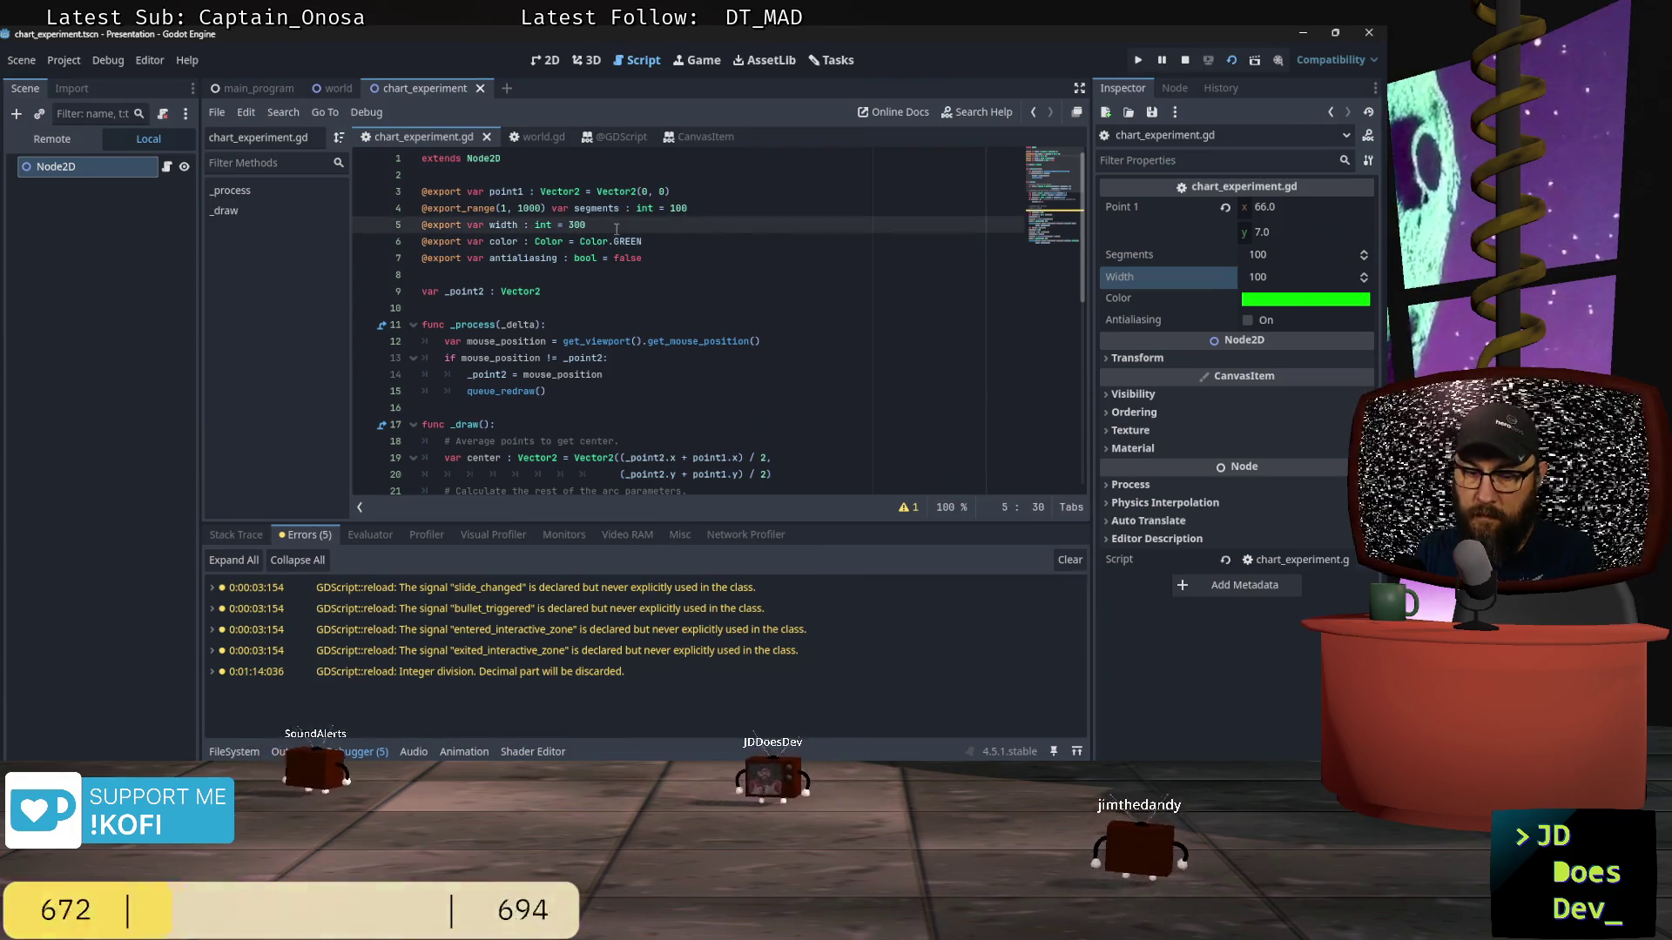
pyautogui.hotkey('ctrl', 's')
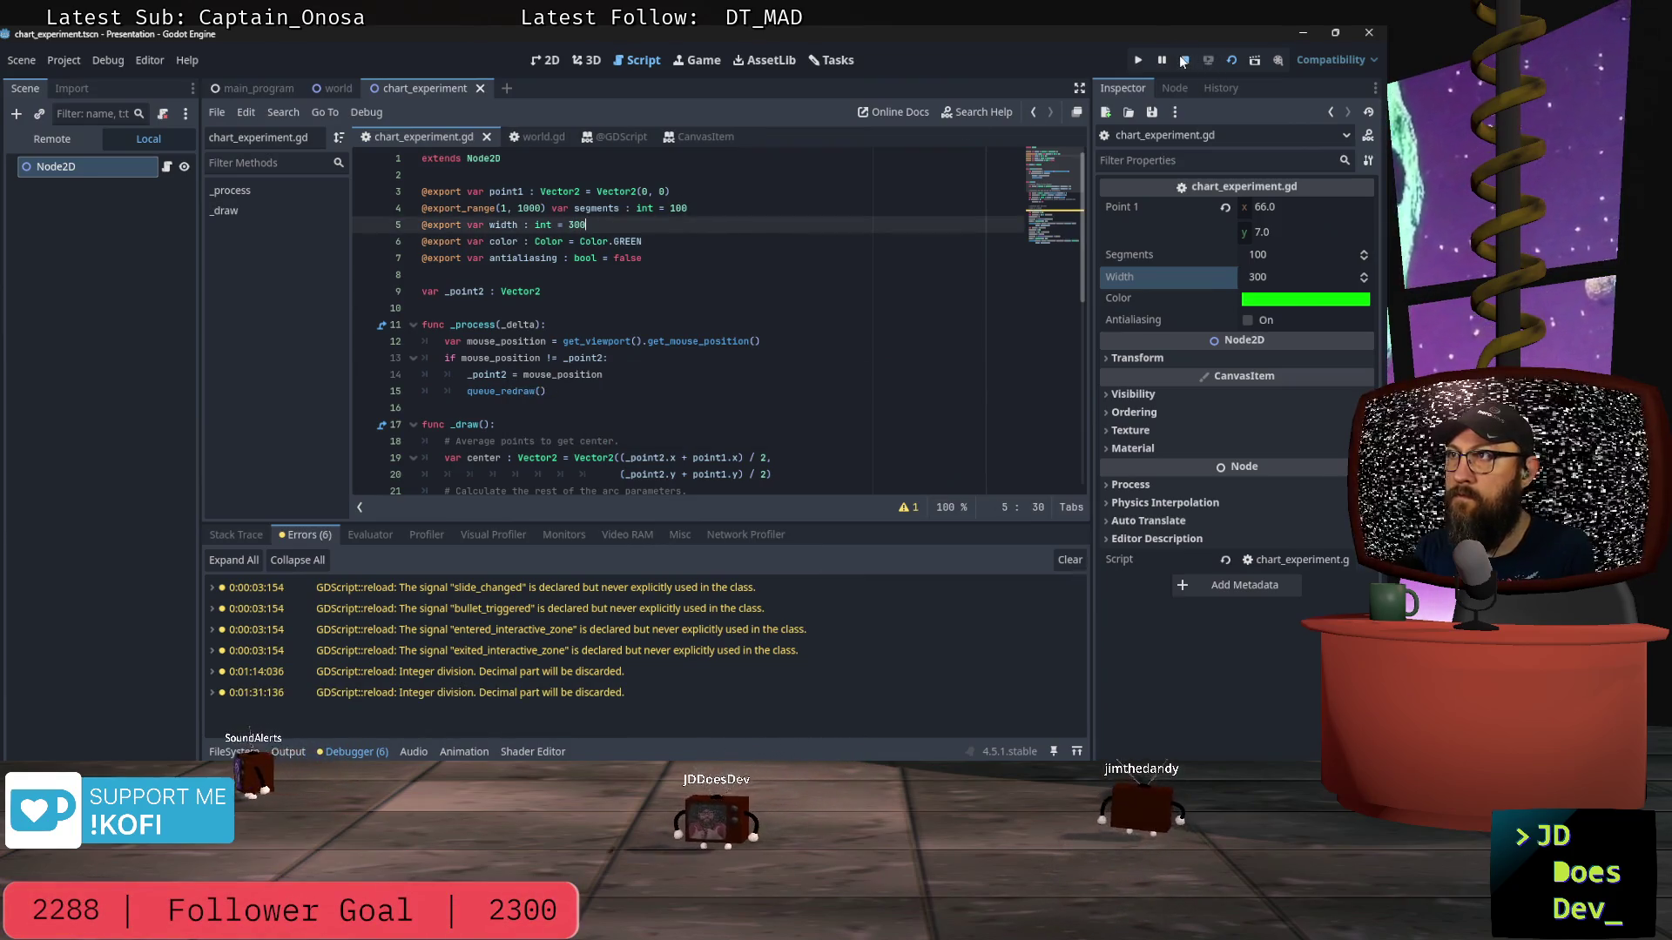
# Step: Stop the running game, rerun the chart scene to see the larger pie, then close it
pyautogui.click(1183, 61)
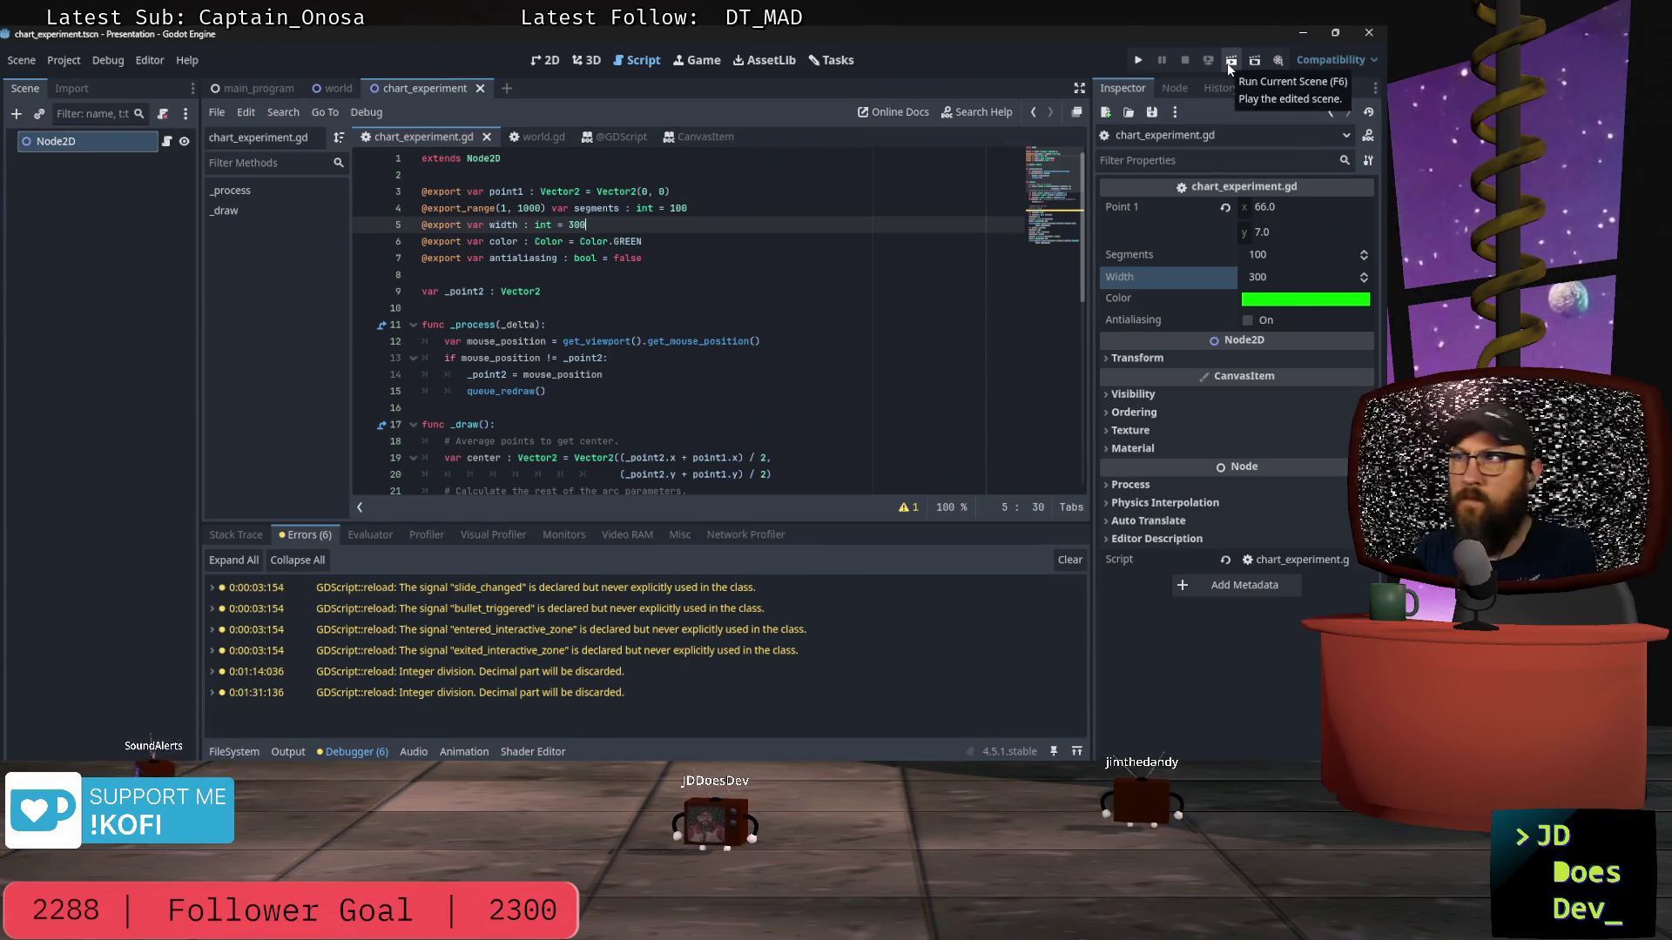
pyautogui.click(1229, 60)
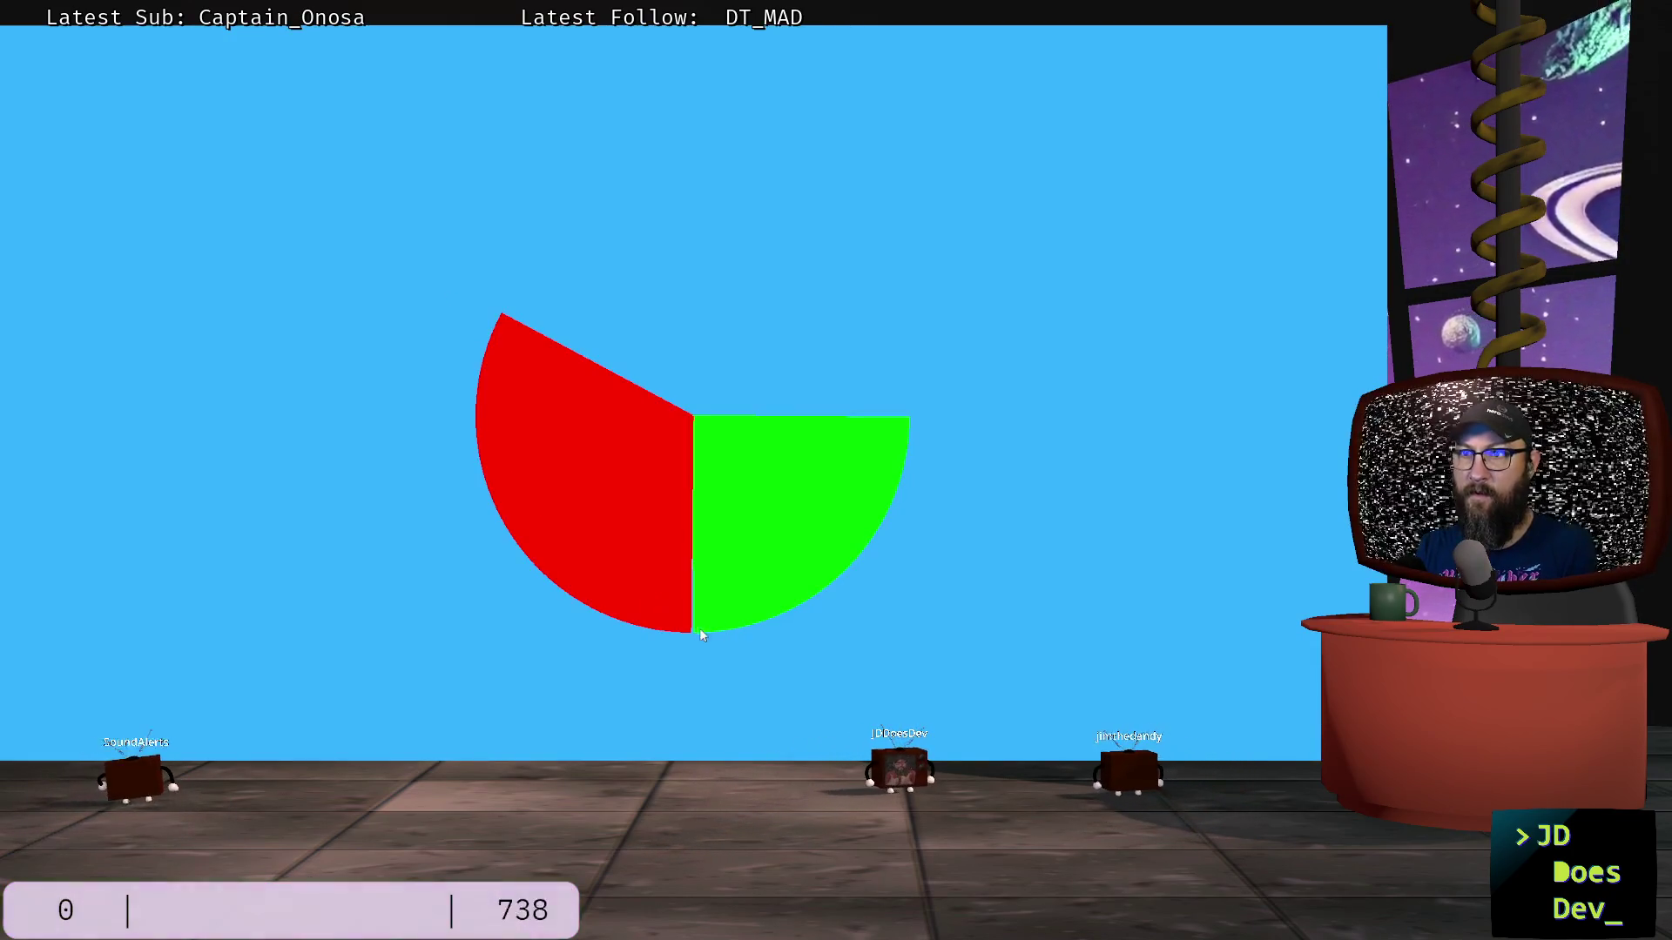
pyautogui.hotkey('alt', 'F4')
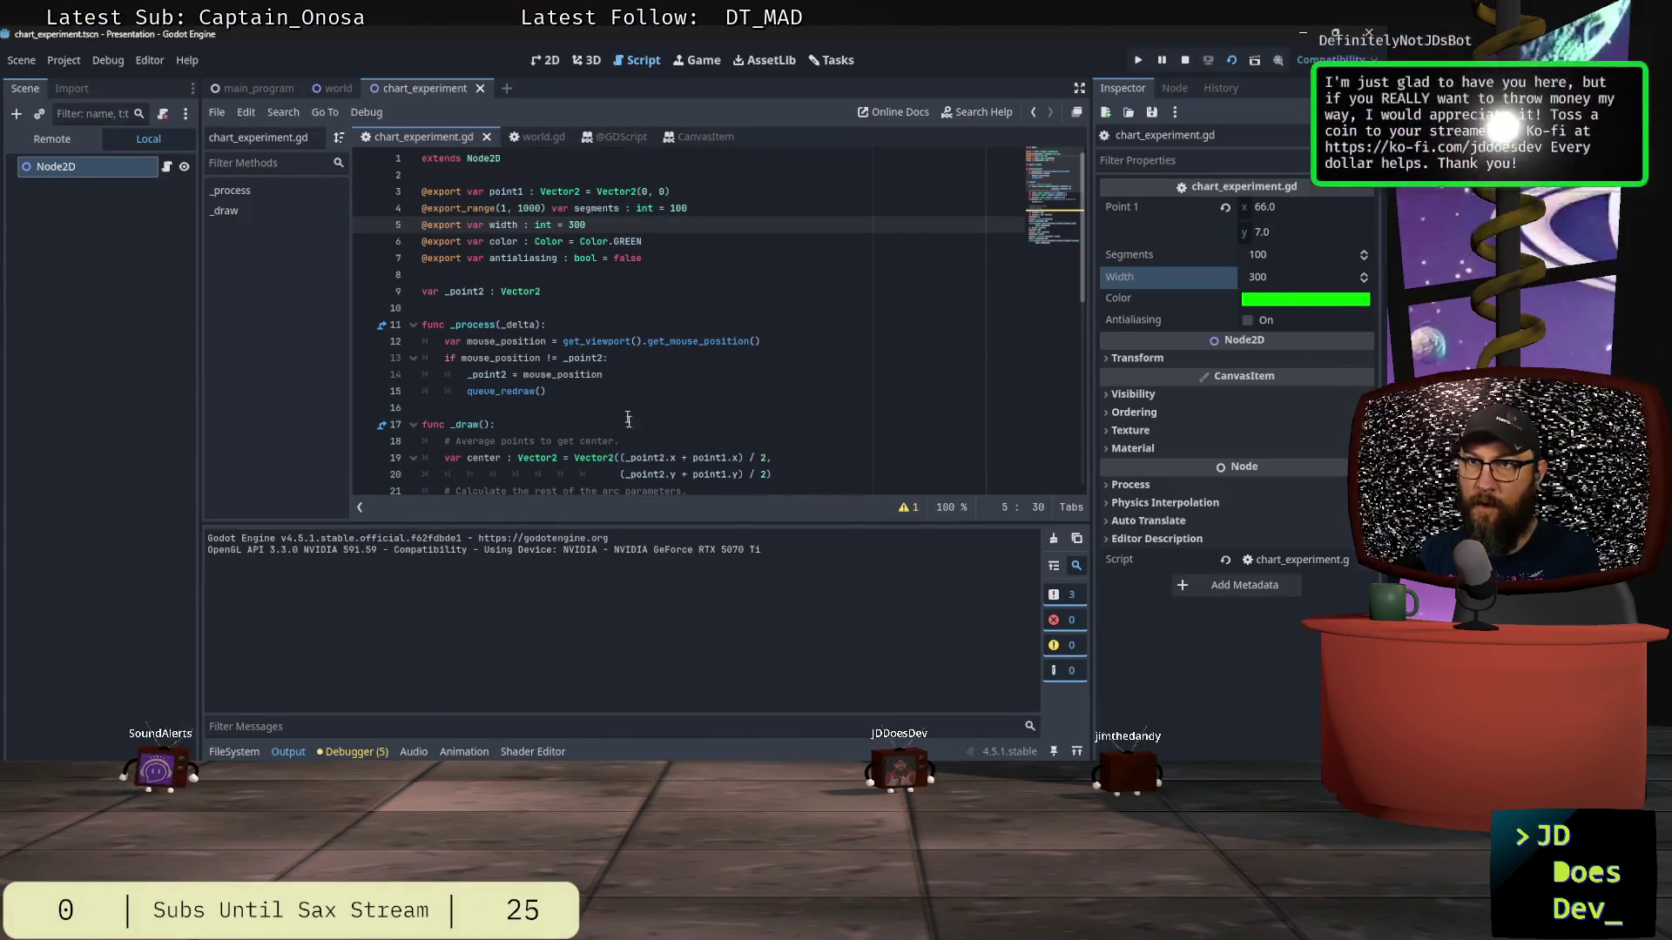
# Step: Switch line 7's antialiasing default from false to true, save, and rerun the chart scene
pyautogui.doubleClick(648, 257)
pyautogui.press('BackSpace')
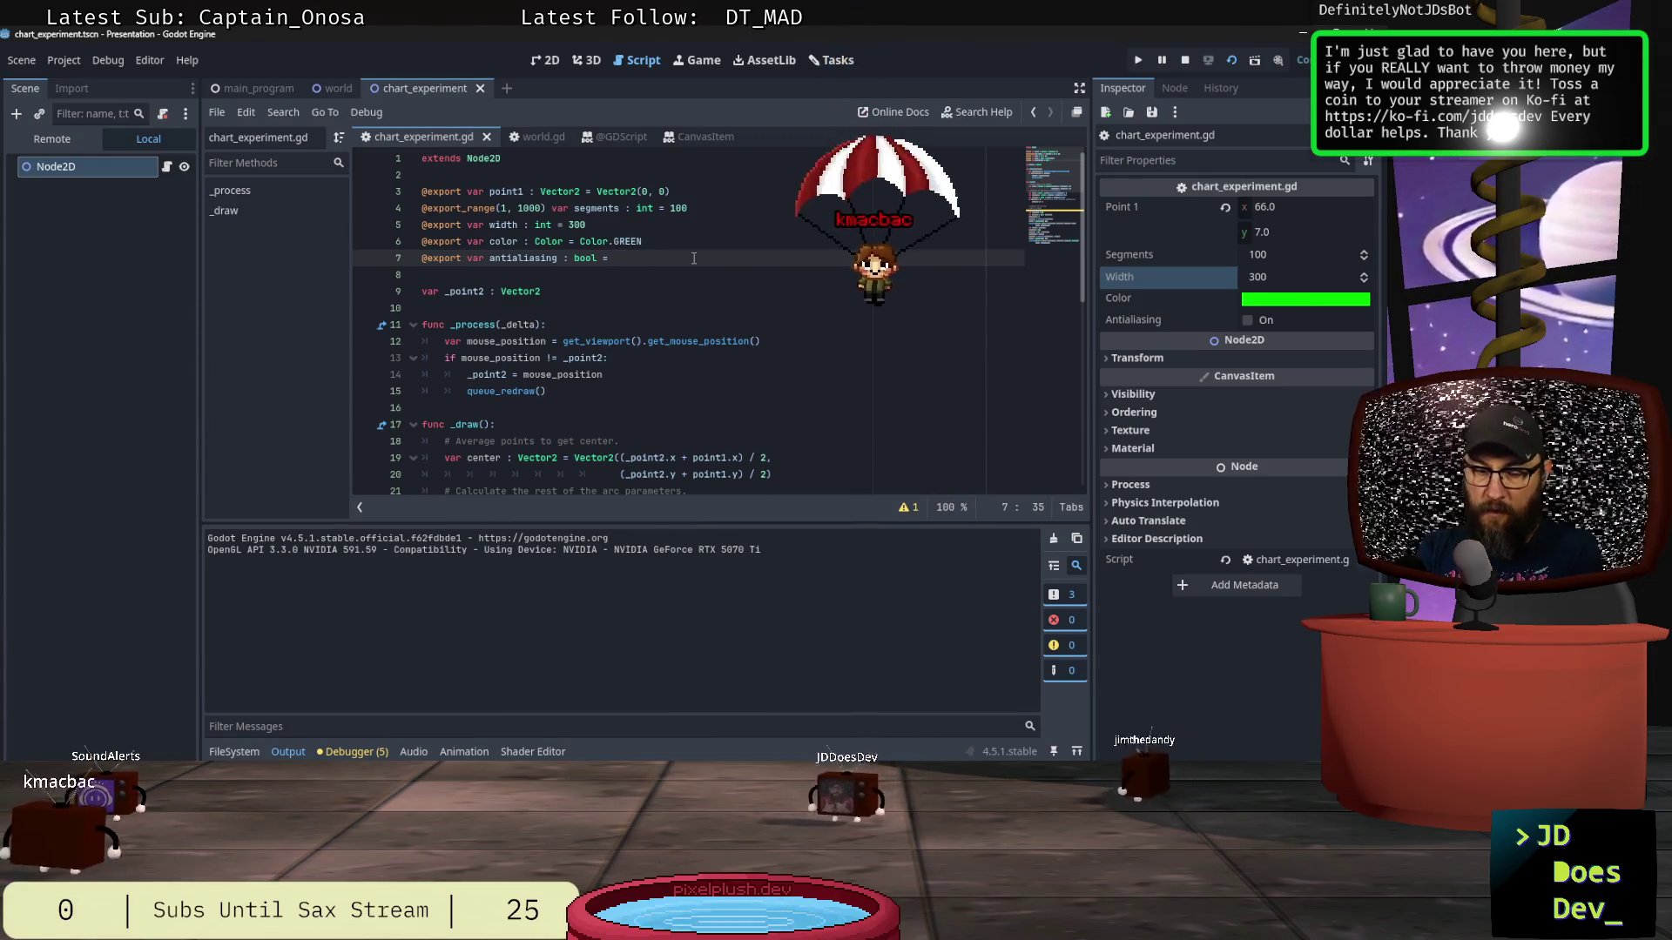
pyautogui.write('true')
pyautogui.hotkey('ctrl', 's')
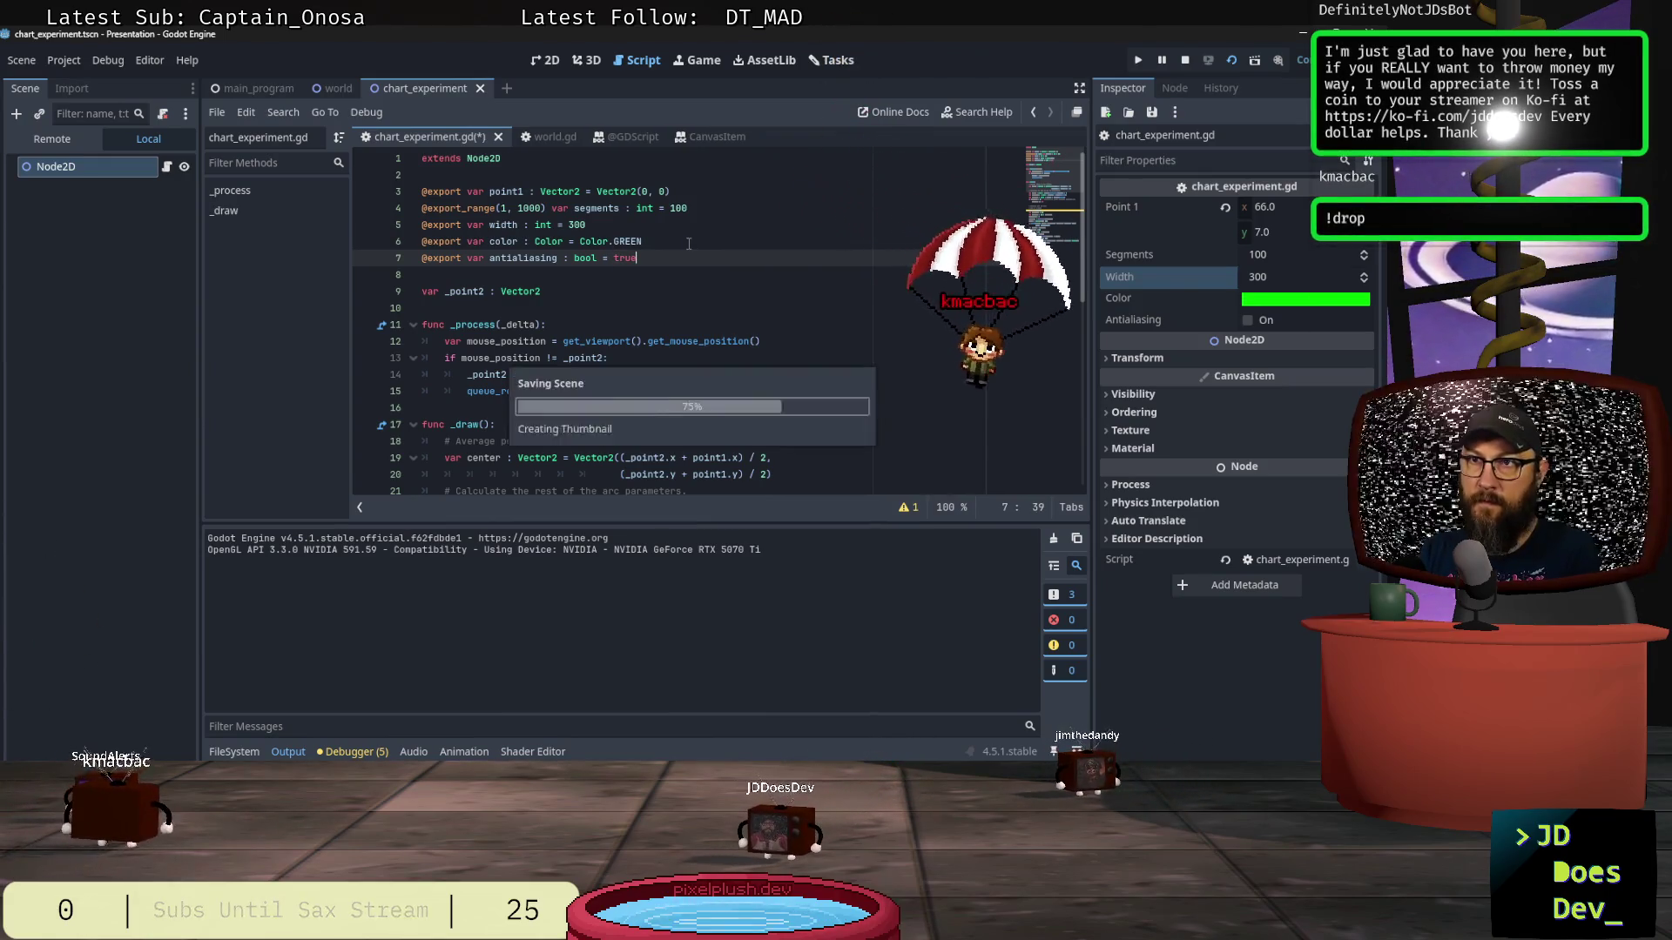
pyautogui.click(1230, 59)
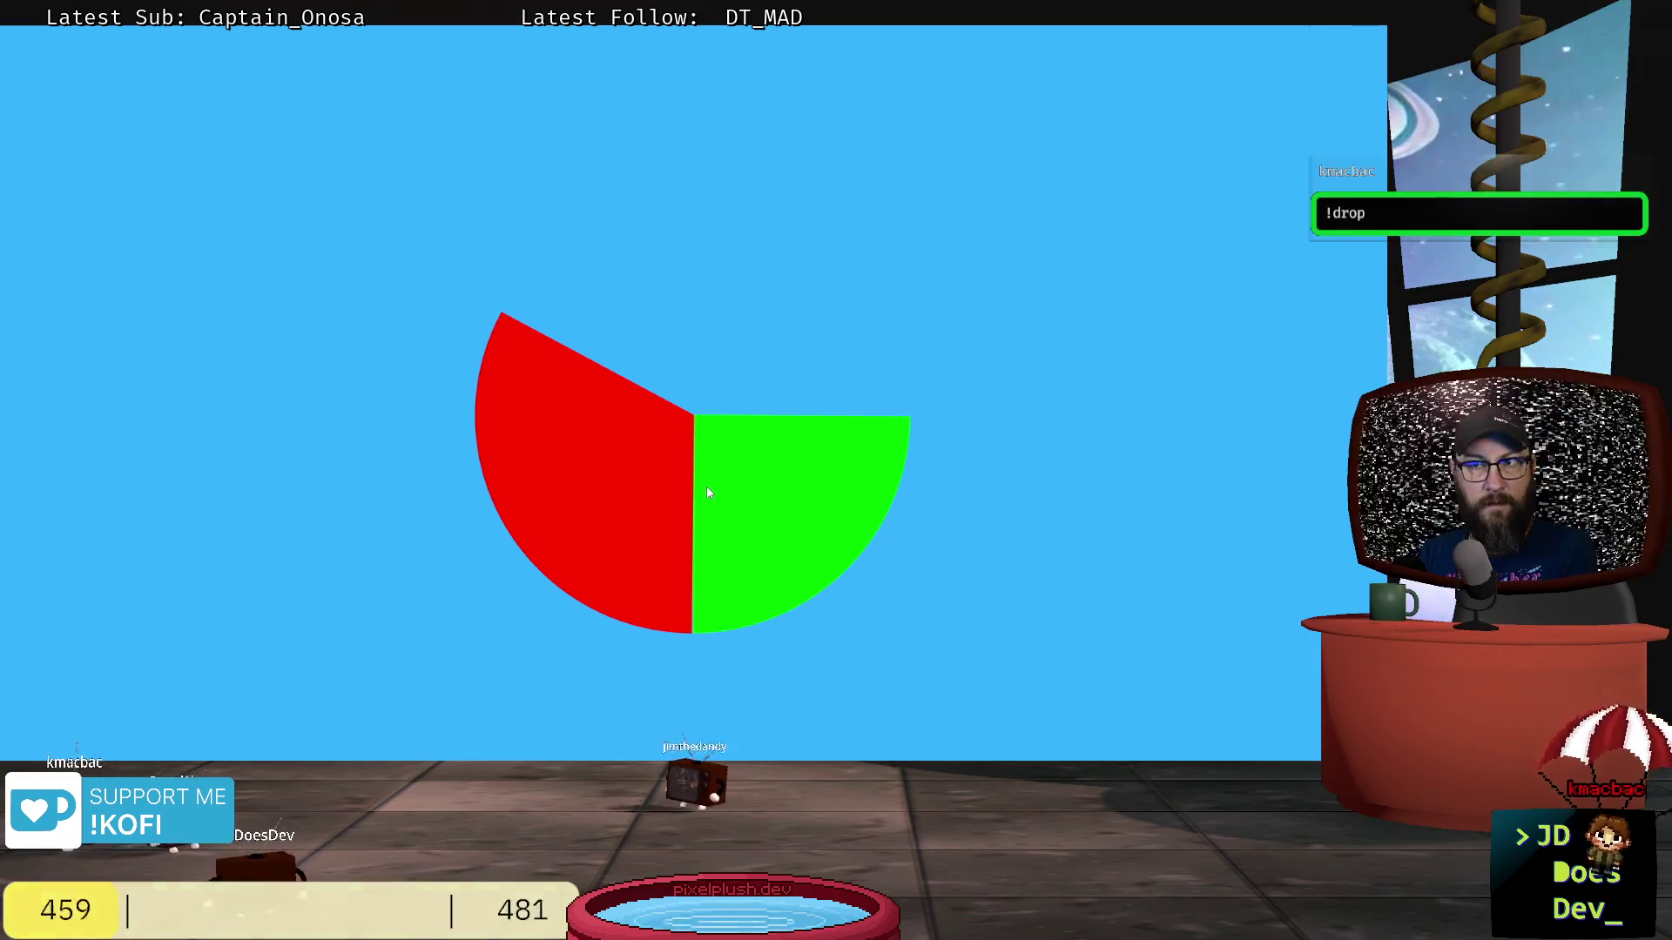
pyautogui.press('F8')
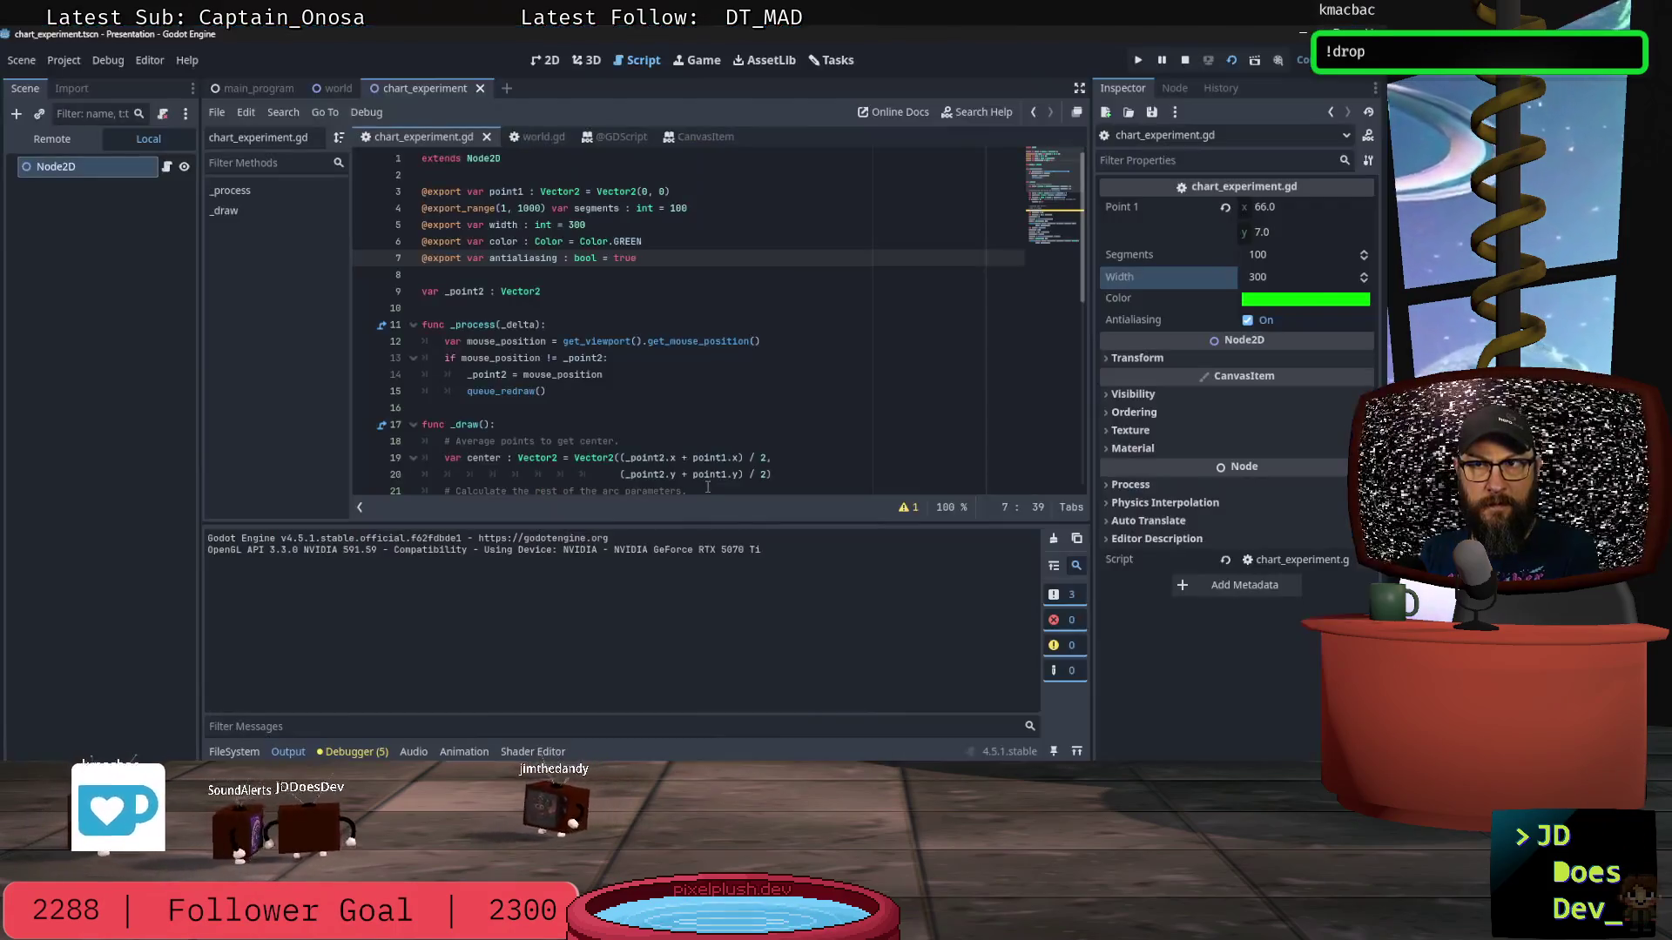
pyautogui.scroll(-6, 697, 435)
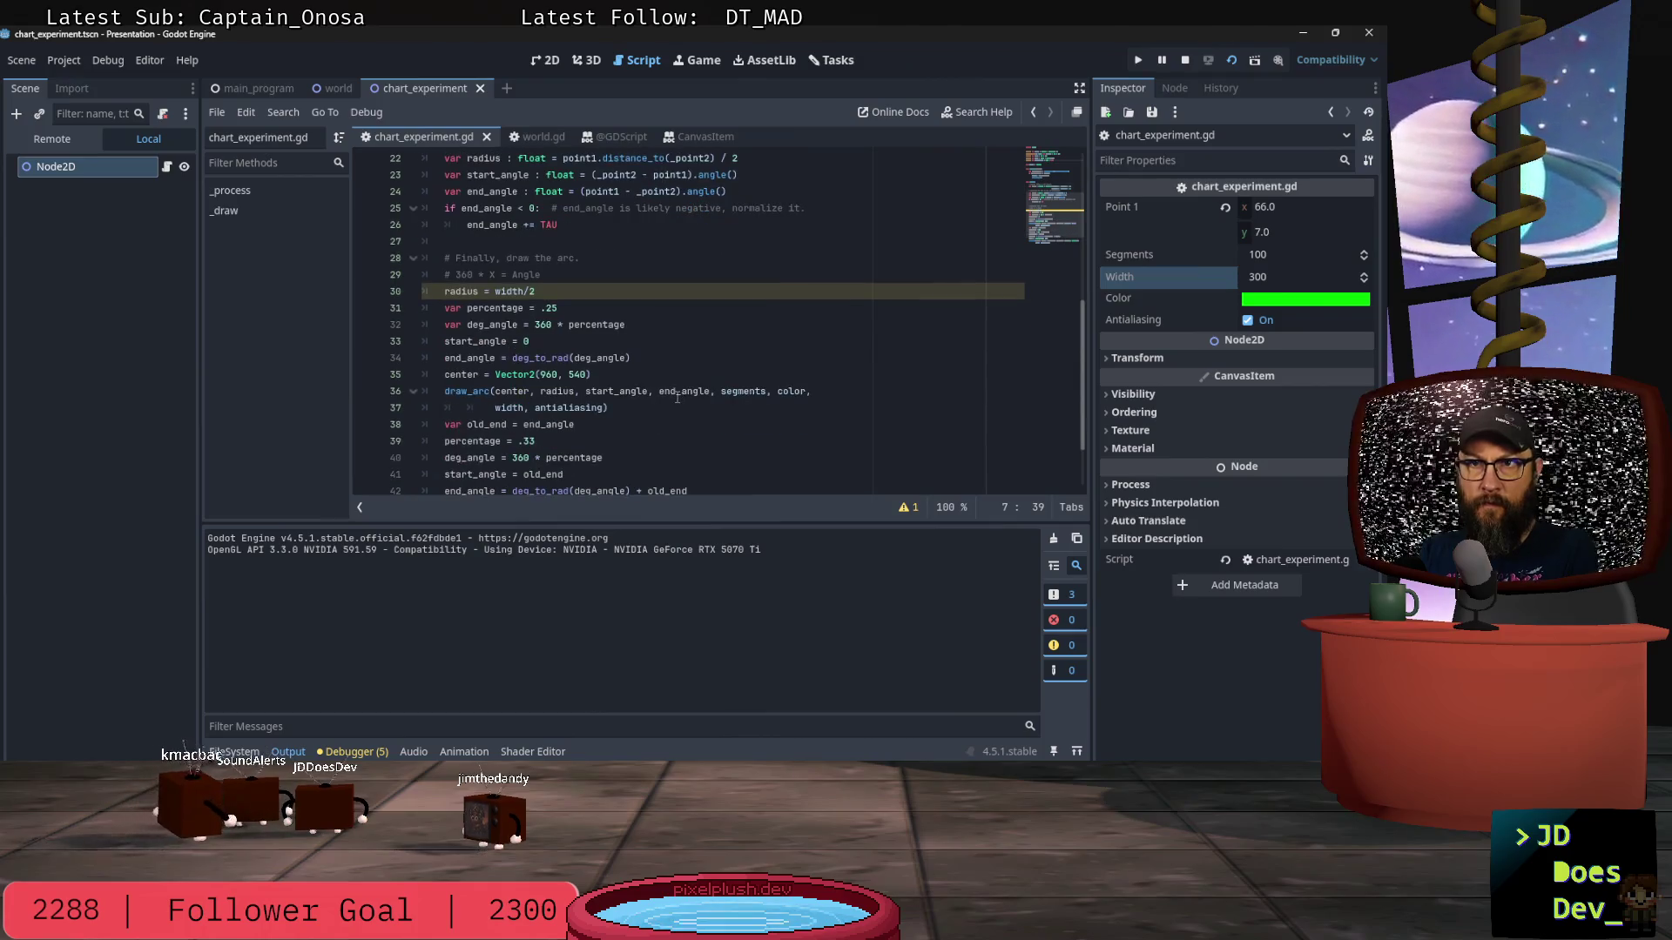
pyautogui.scroll(-2, 683, 427)
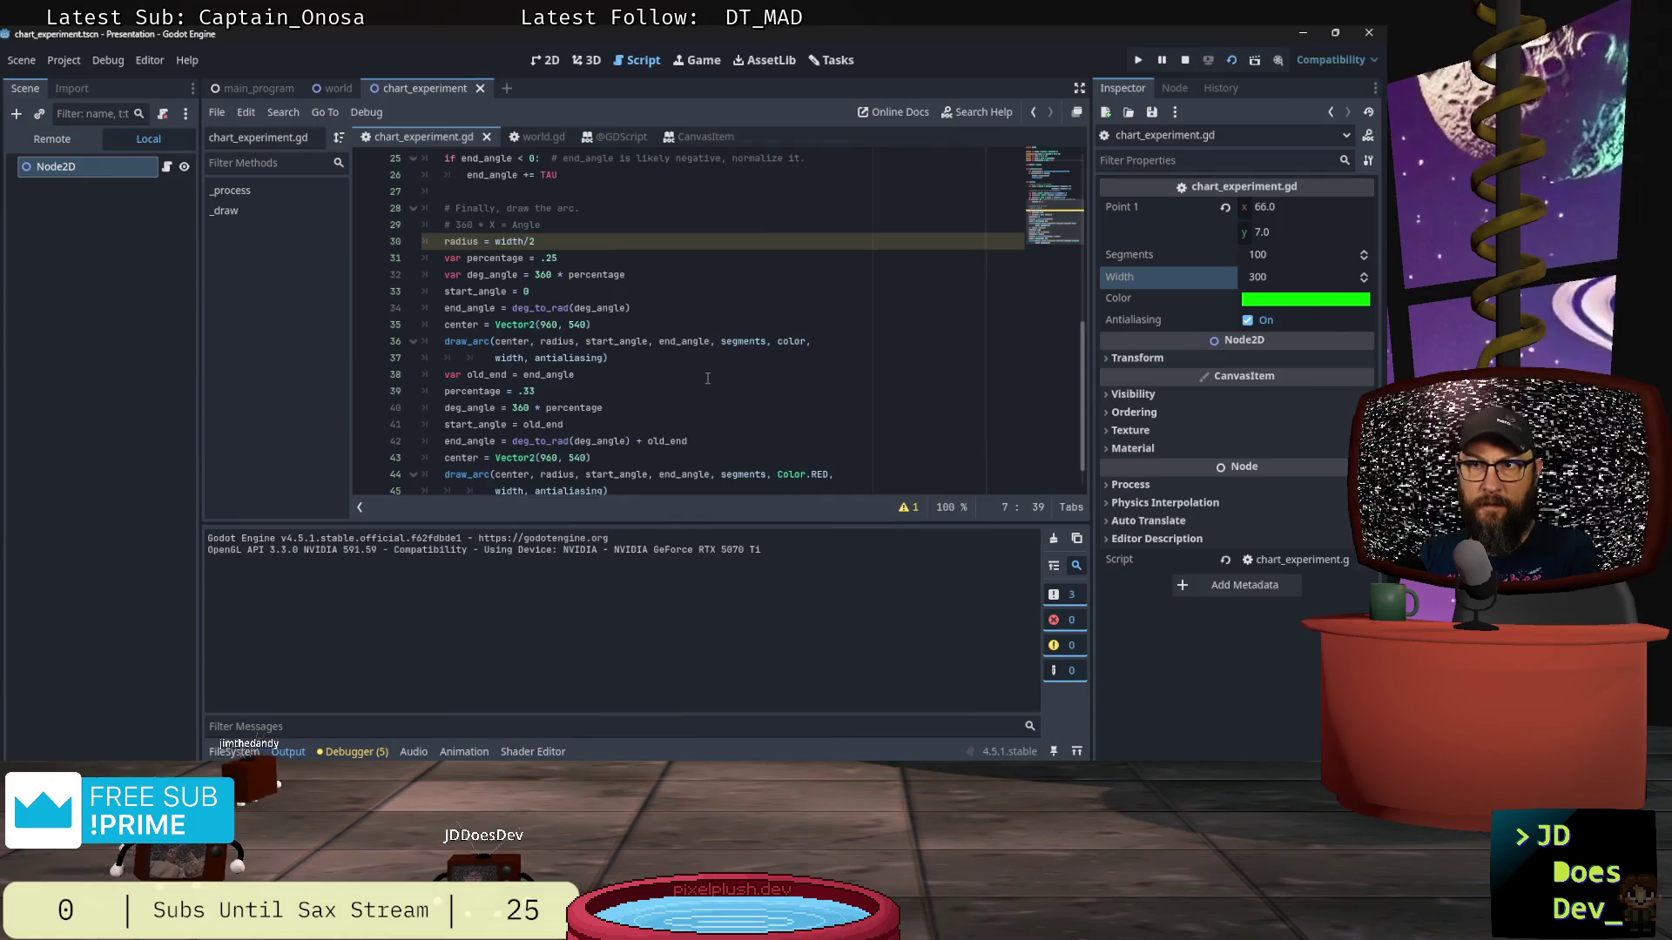
pyautogui.scroll(-1, 707, 378)
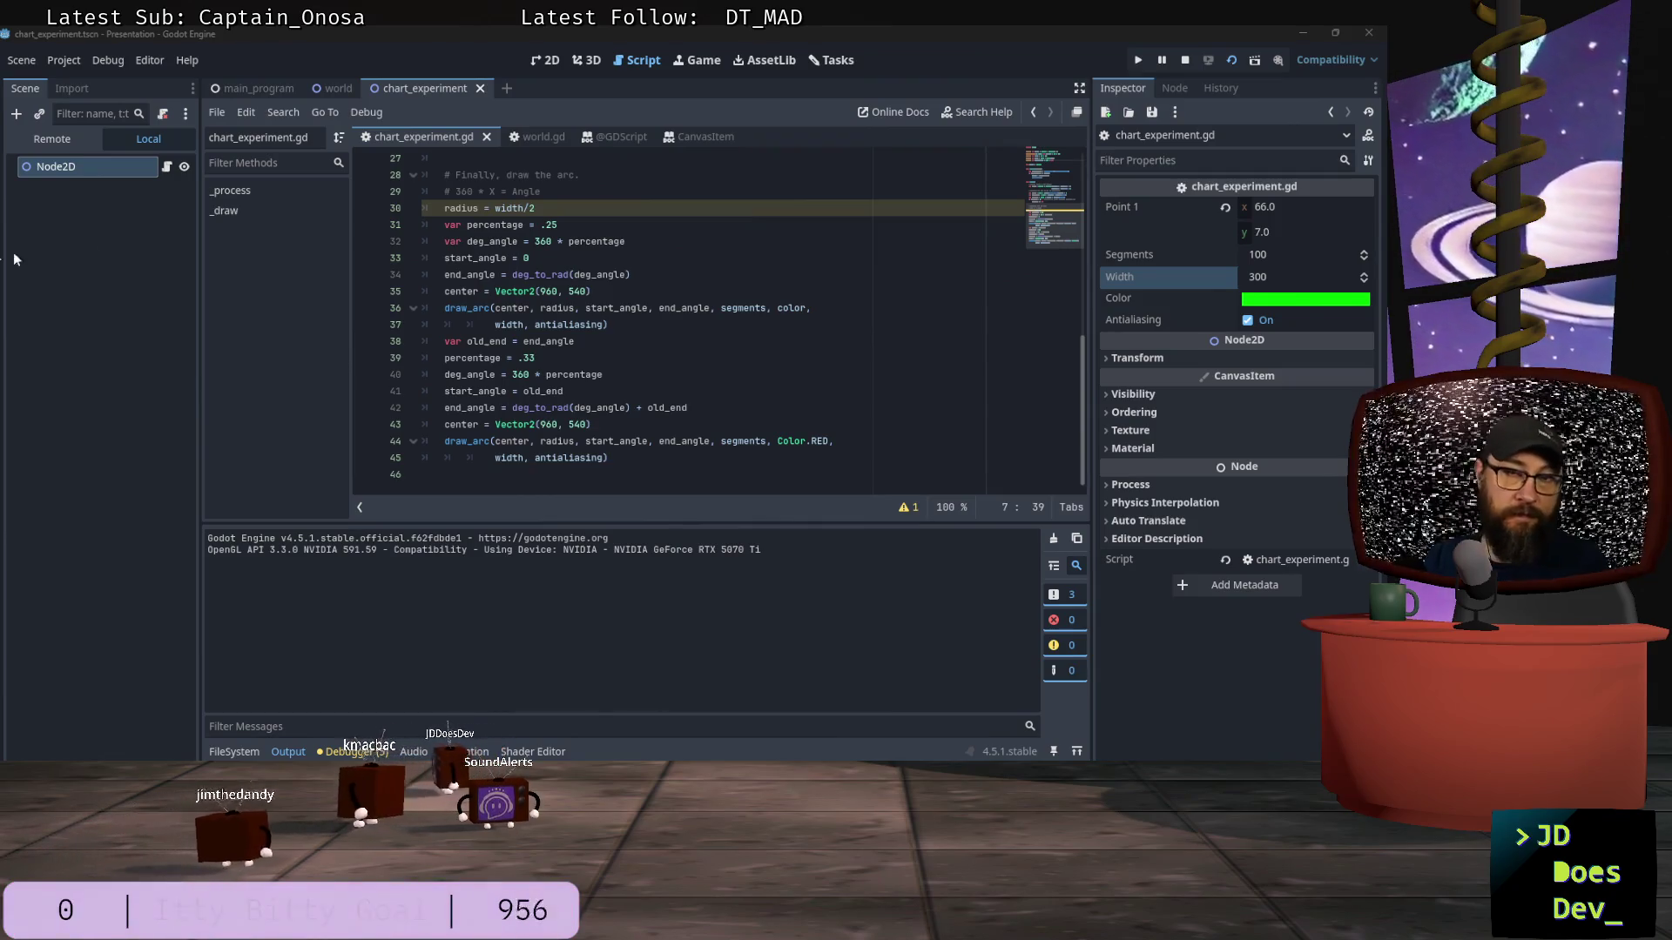
# Step: Show the world scene in 2D, select the Presenter node, and launch the Presentation project
pyautogui.click(333, 89)
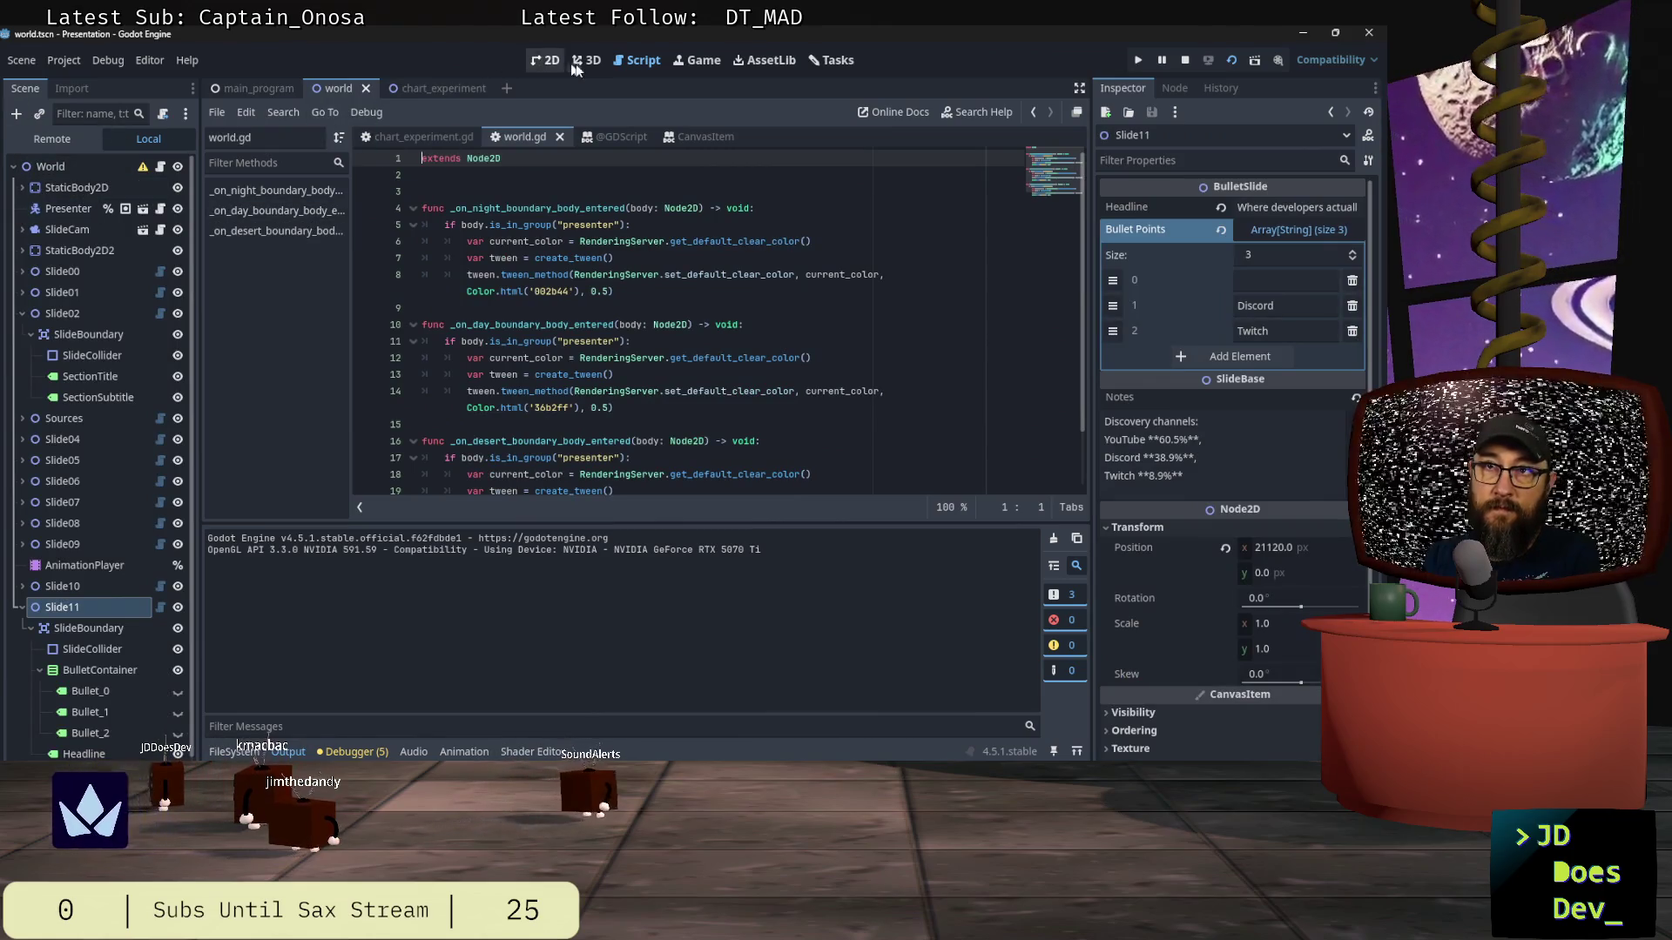
pyautogui.click(537, 65)
pyautogui.doubleClick(35, 211)
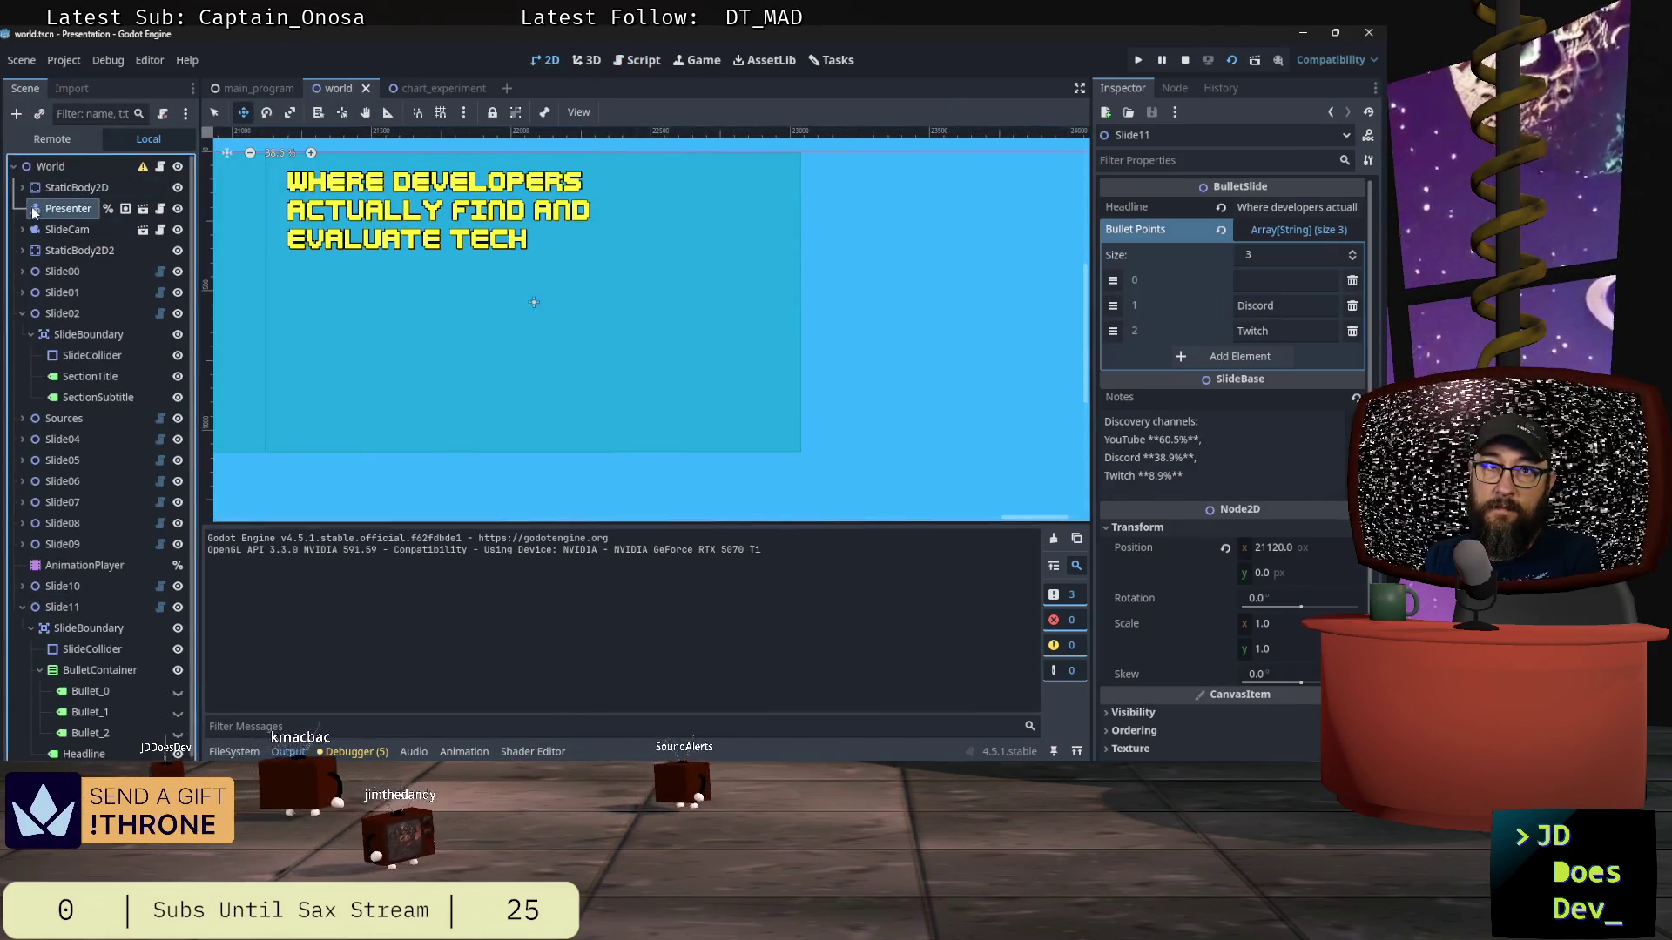
pyautogui.click(1185, 61)
pyautogui.click(1139, 61)
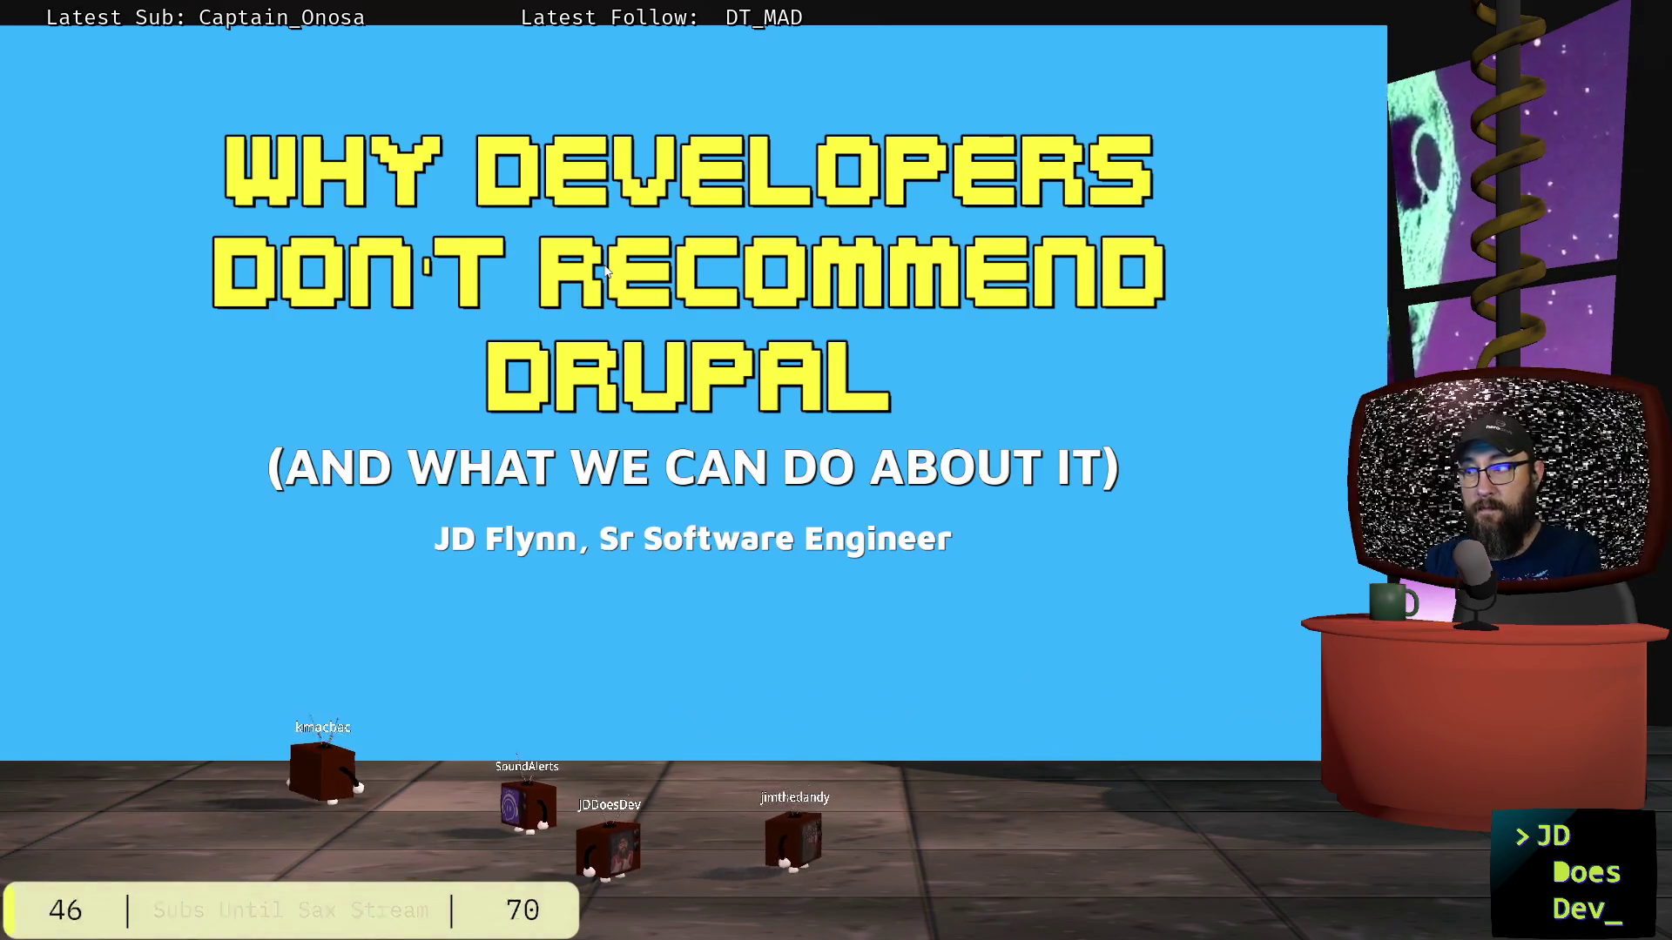
# Step: Advance two slides to 'Let's Set the Stage...' and switch back to the Godot editor
pyautogui.press('Right')
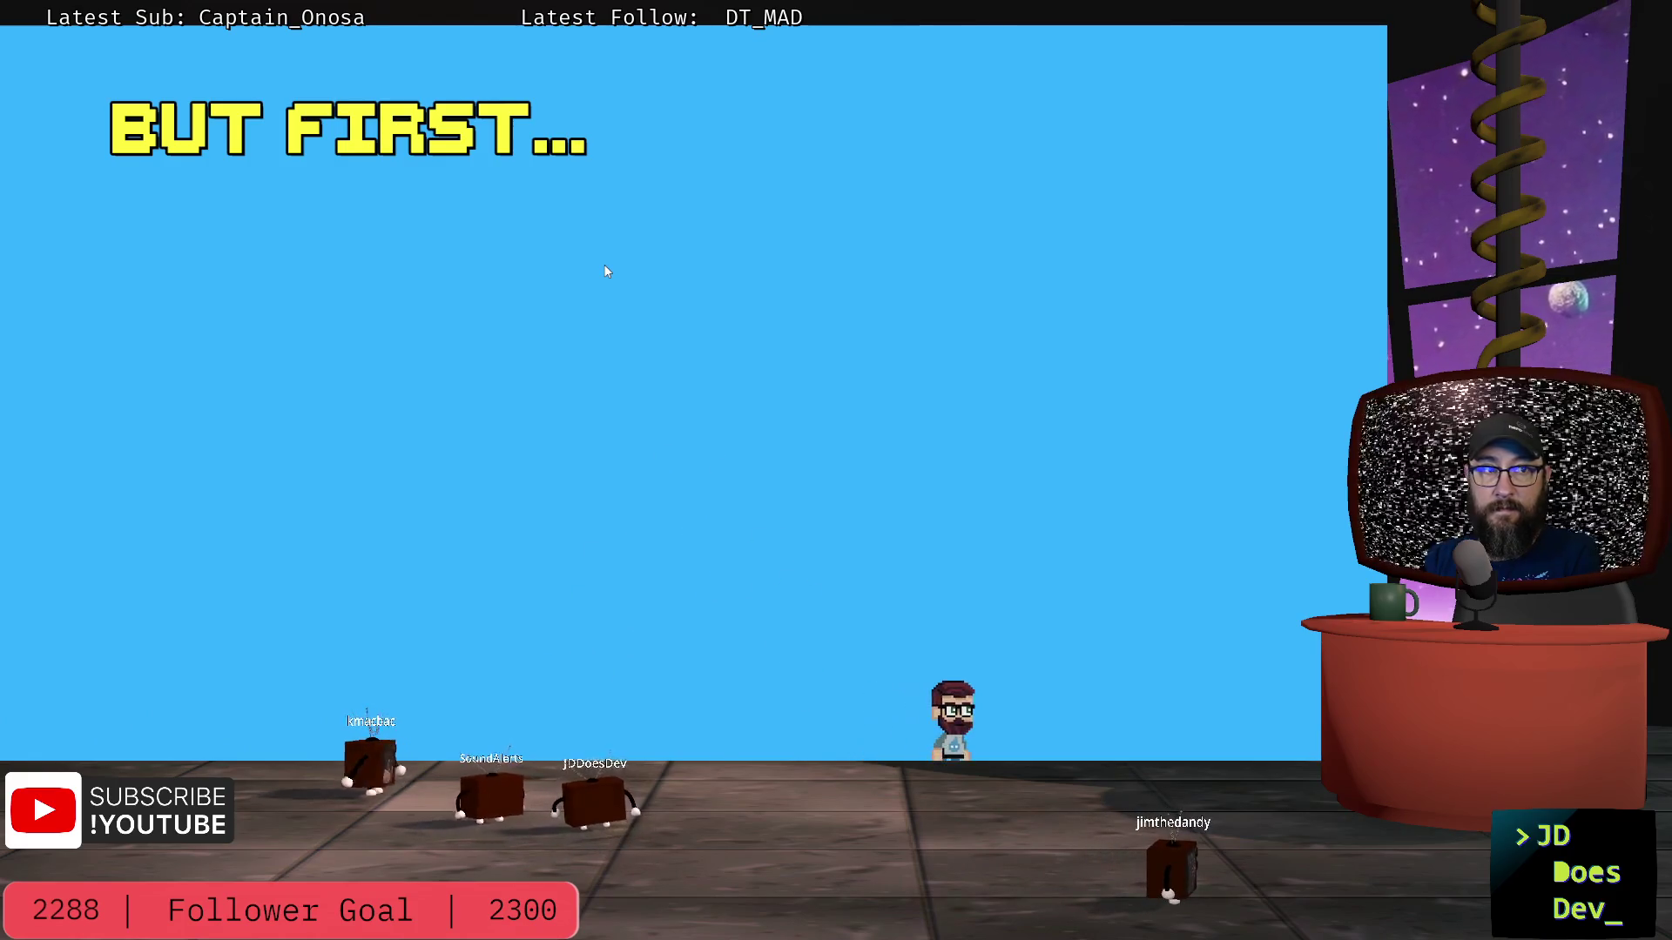
pyautogui.press('Right')
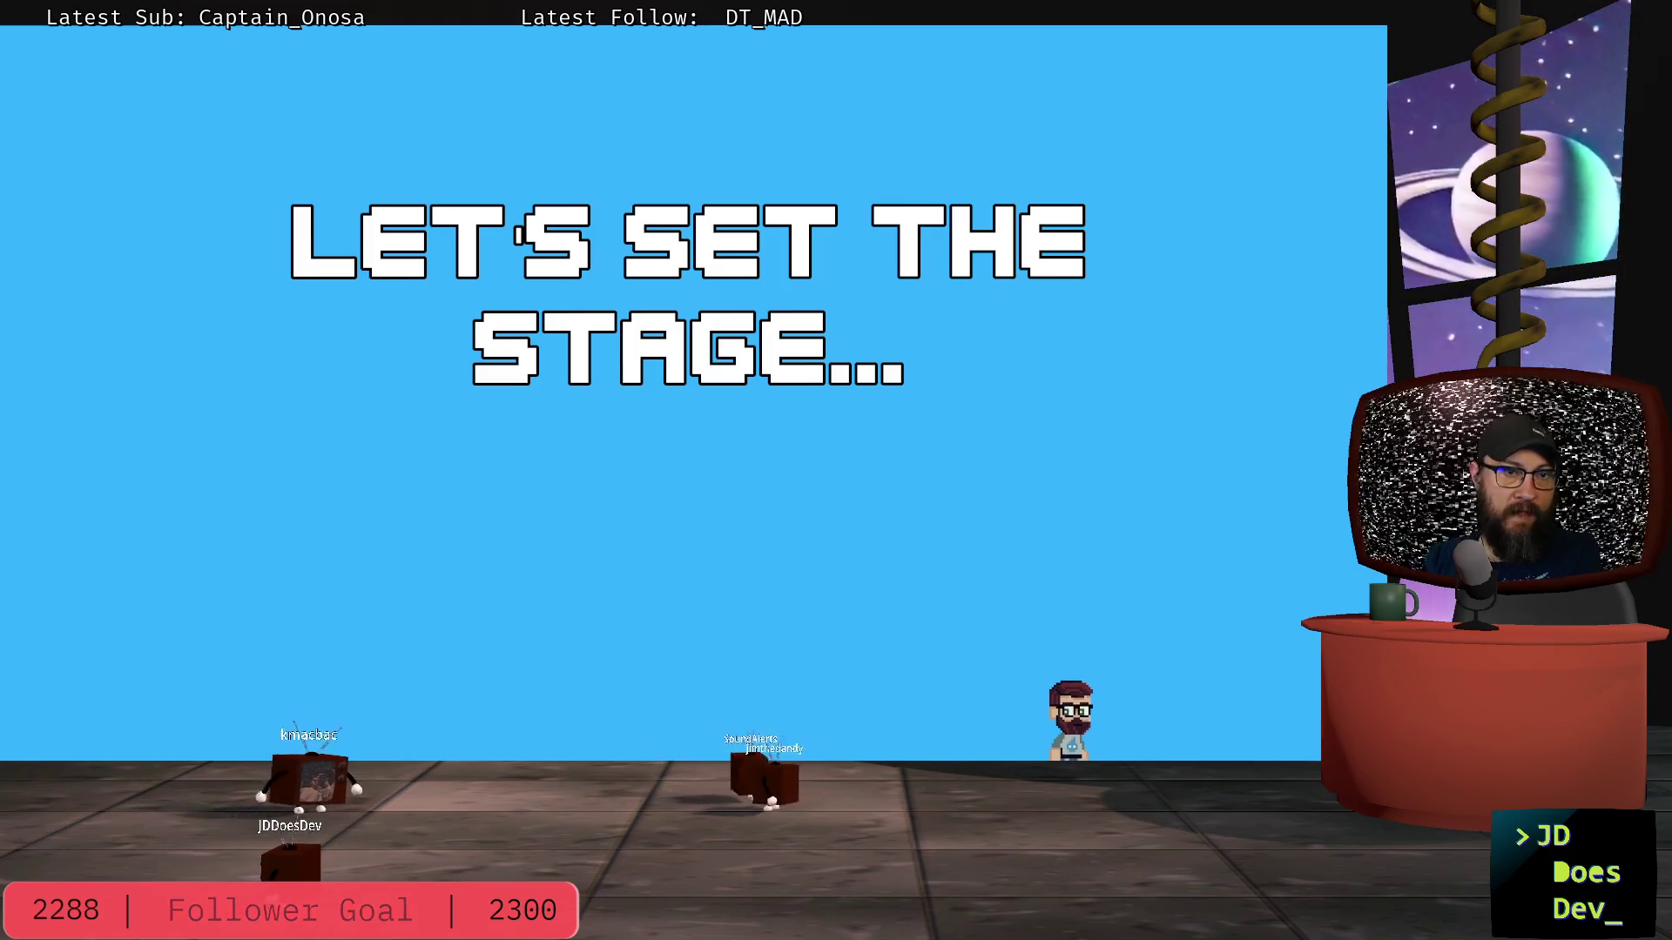
pyautogui.hotkey('alt', 'Tab')
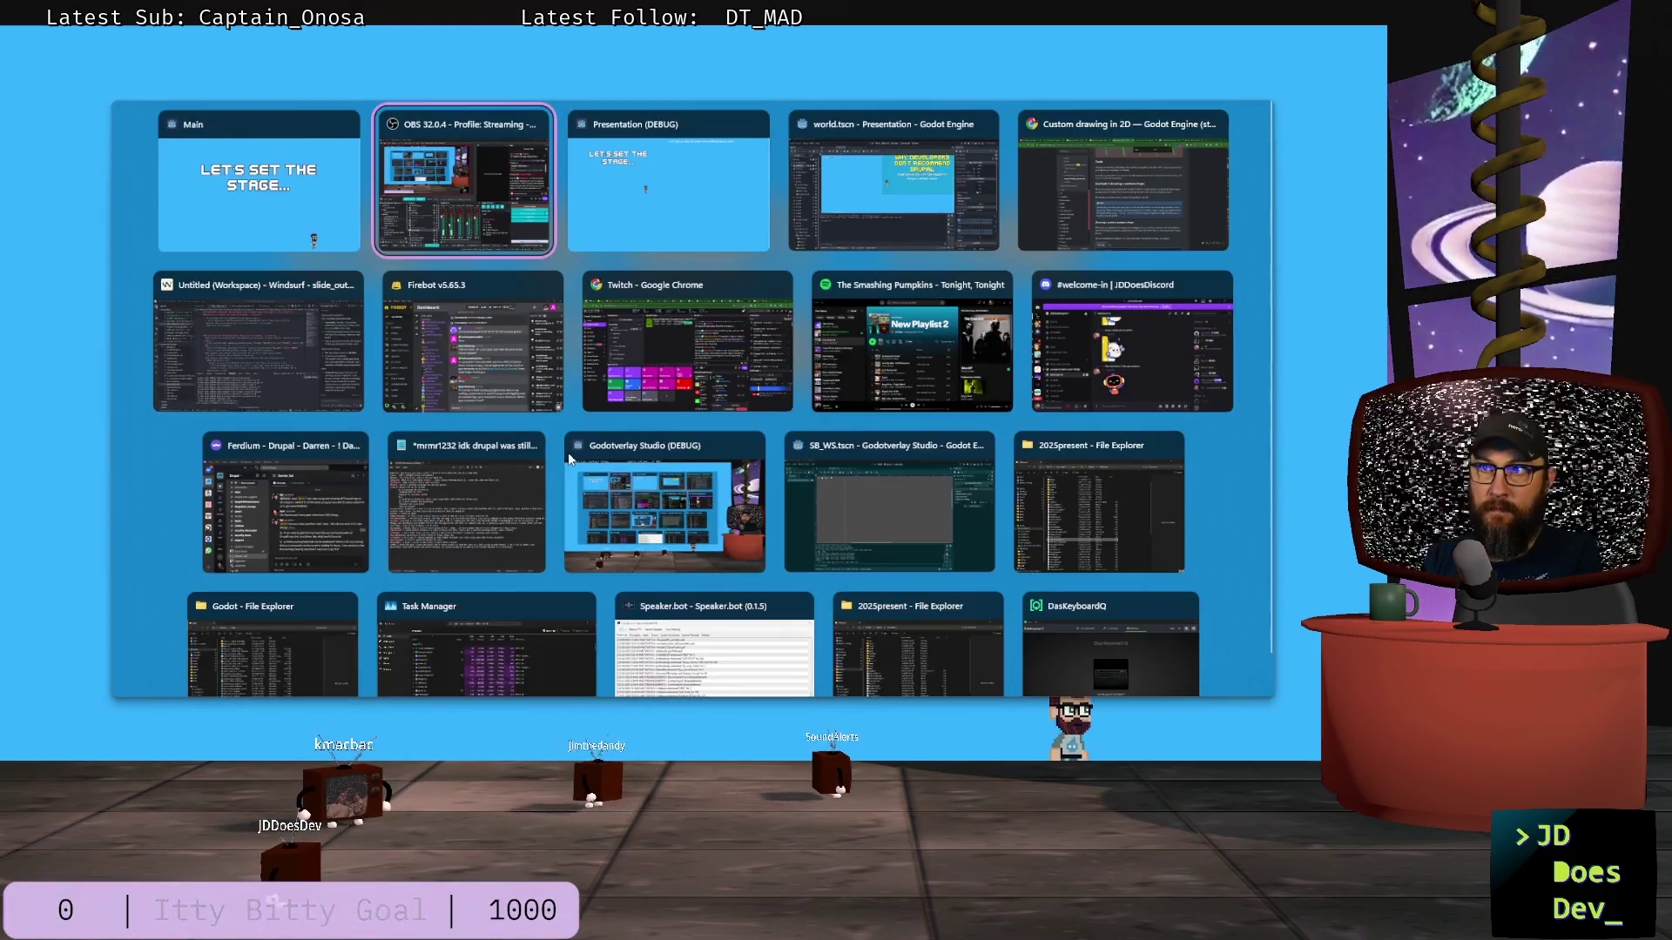
pyautogui.press('Tab')
pyautogui.hotkey('alt', 'Tab')
pyautogui.press('Tab')
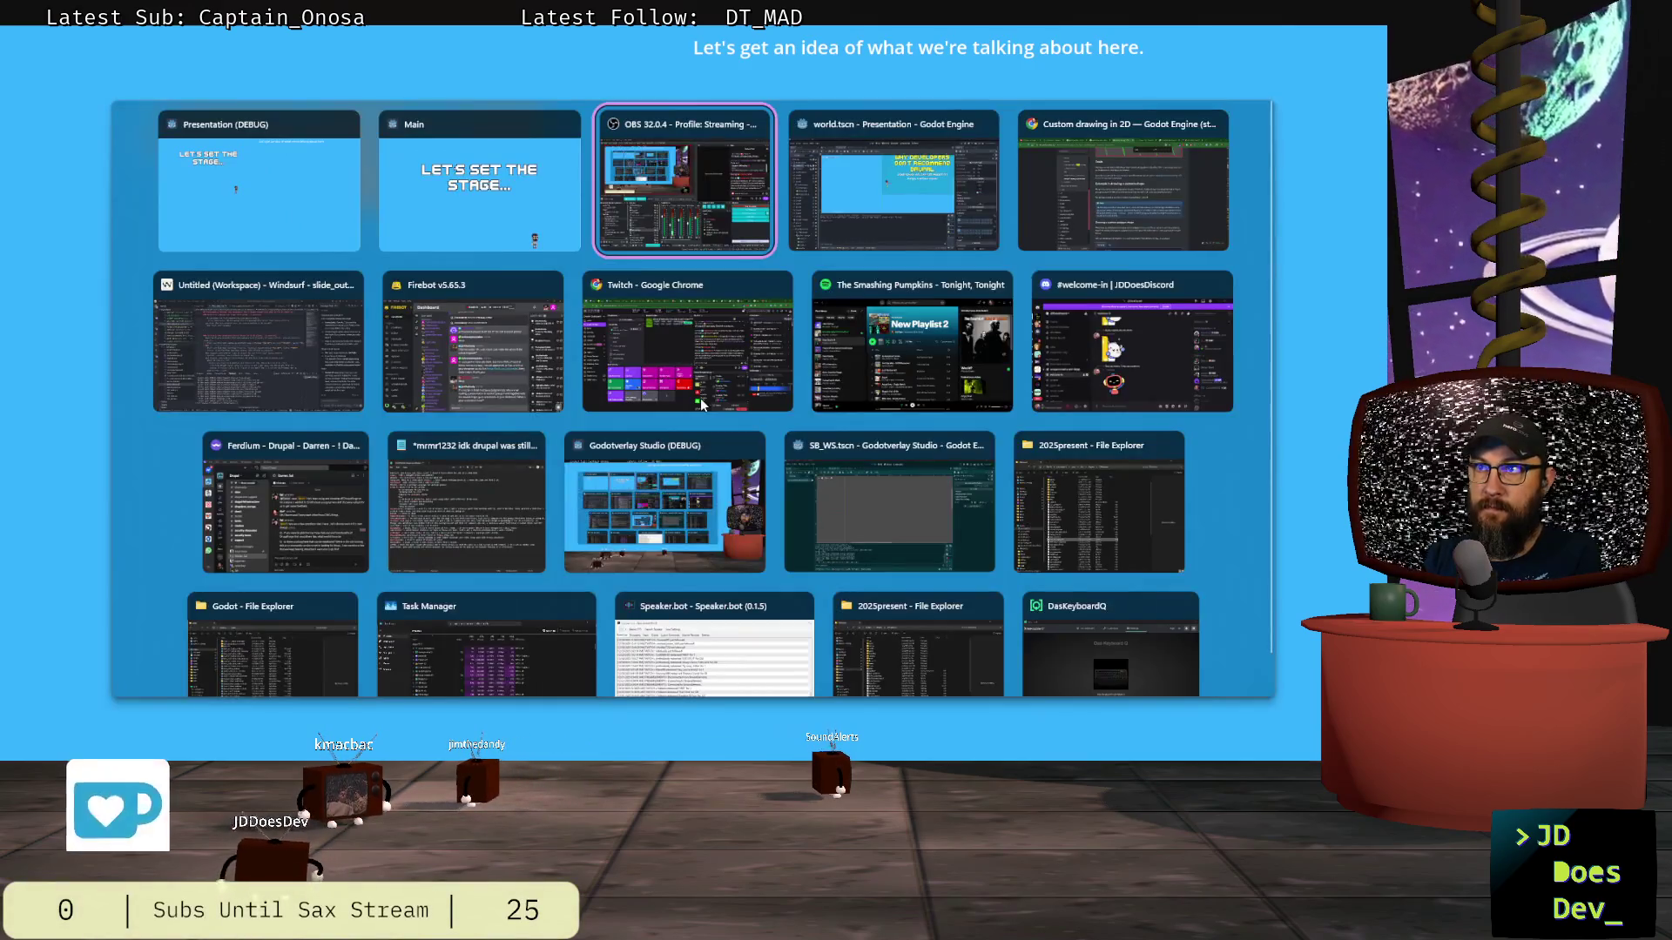
pyautogui.press('Tab')
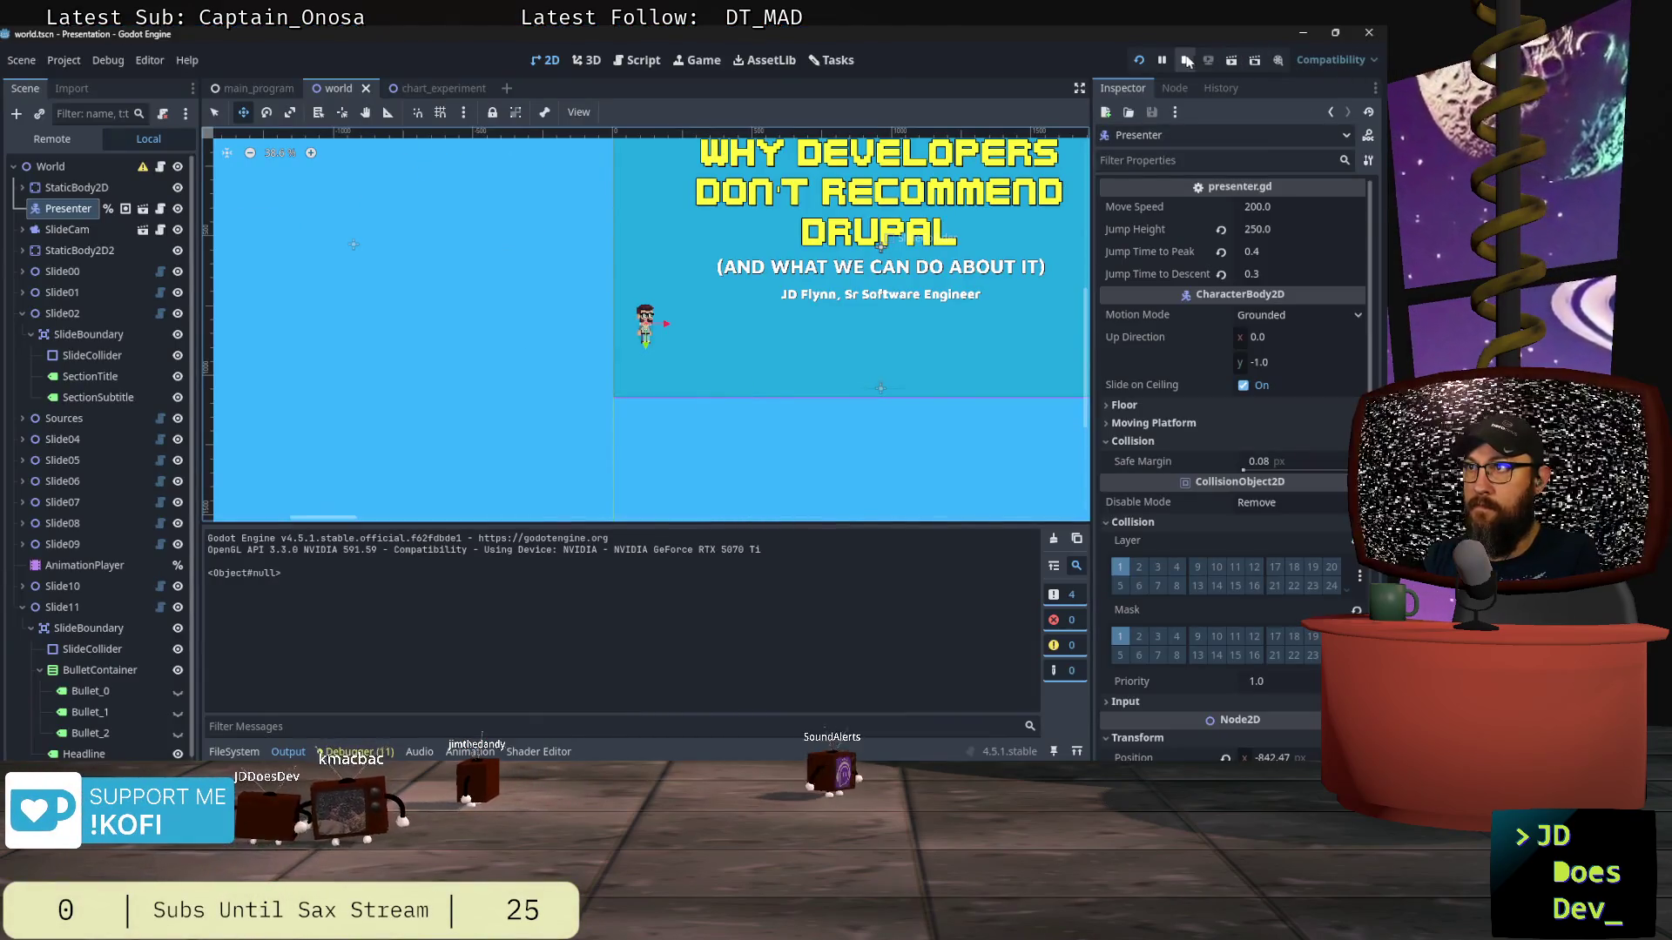
# Step: Stop the presentation, open the chart_experiment scene, and zoom and pan the canvas to find the chart
pyautogui.click(1186, 59)
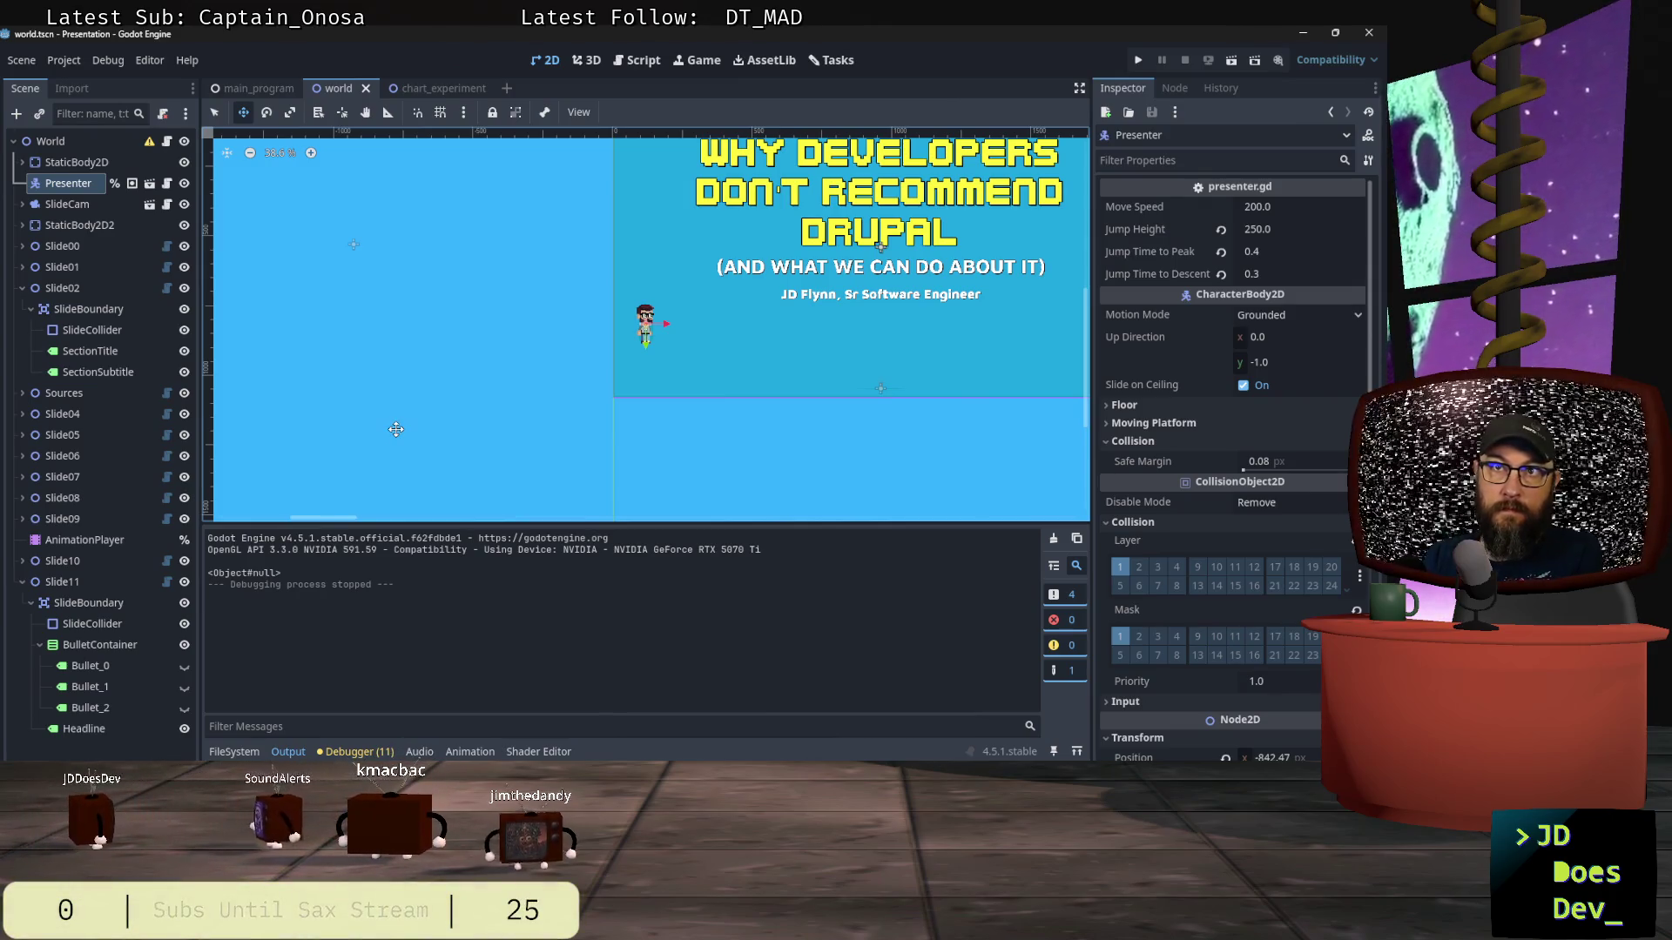
pyautogui.click(431, 87)
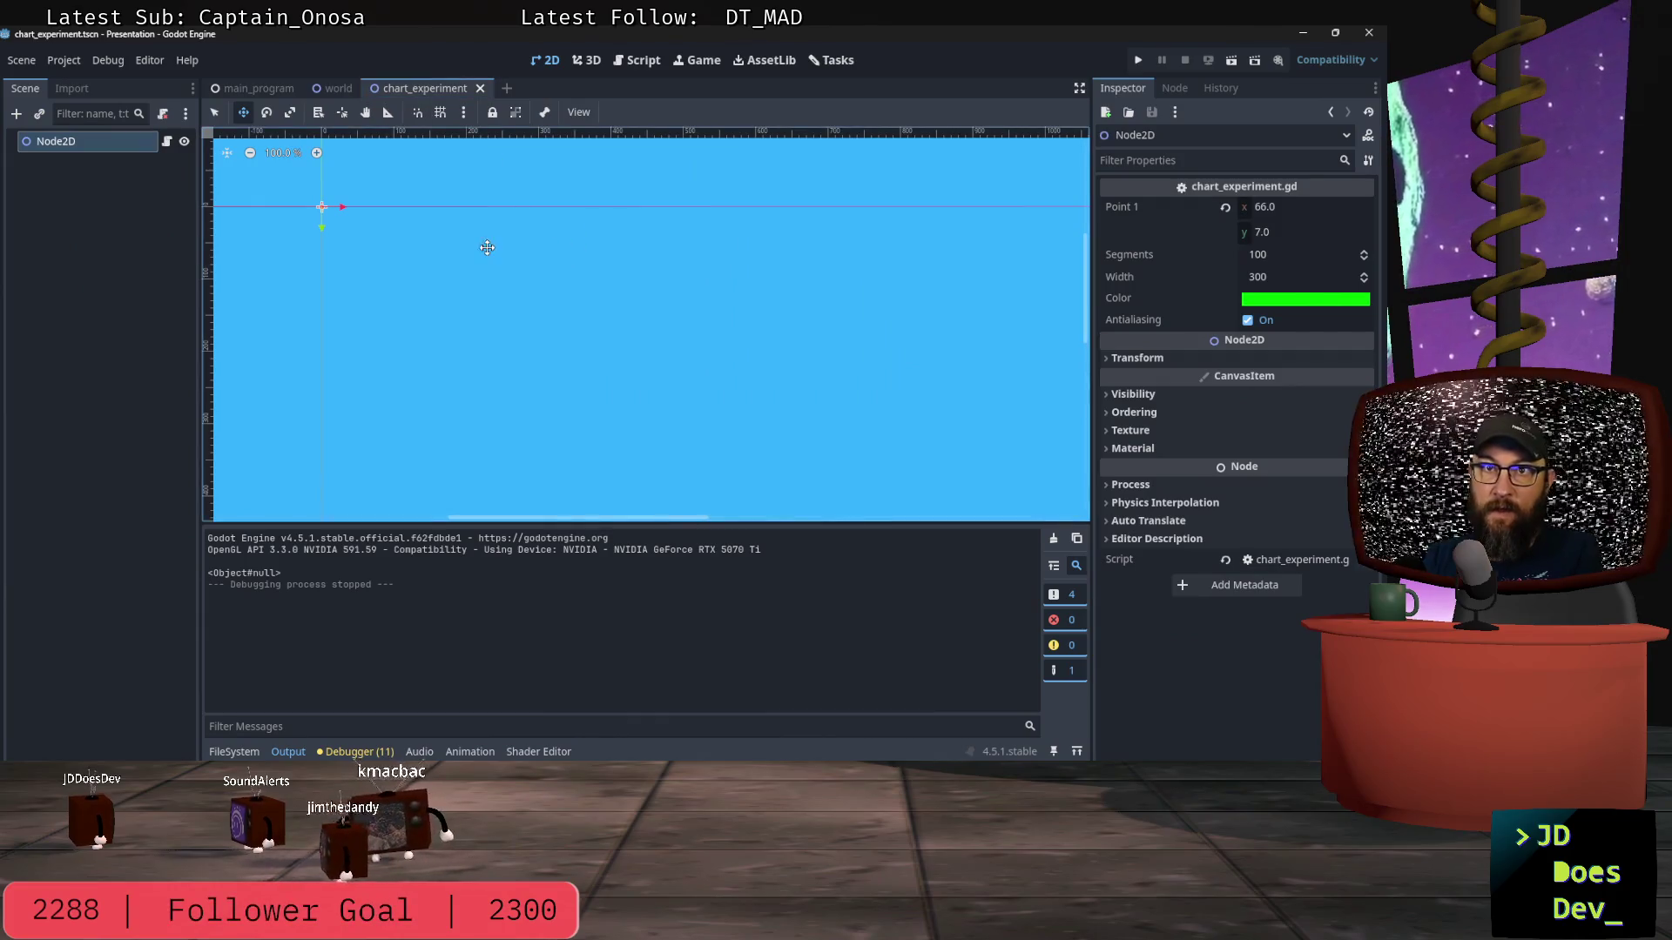
pyautogui.scroll(-3, 527, 264)
pyautogui.moveTo(718, 404); pyautogui.dragTo(650, 254)
pyautogui.moveTo(714, 317); pyautogui.dragTo(633, 291)
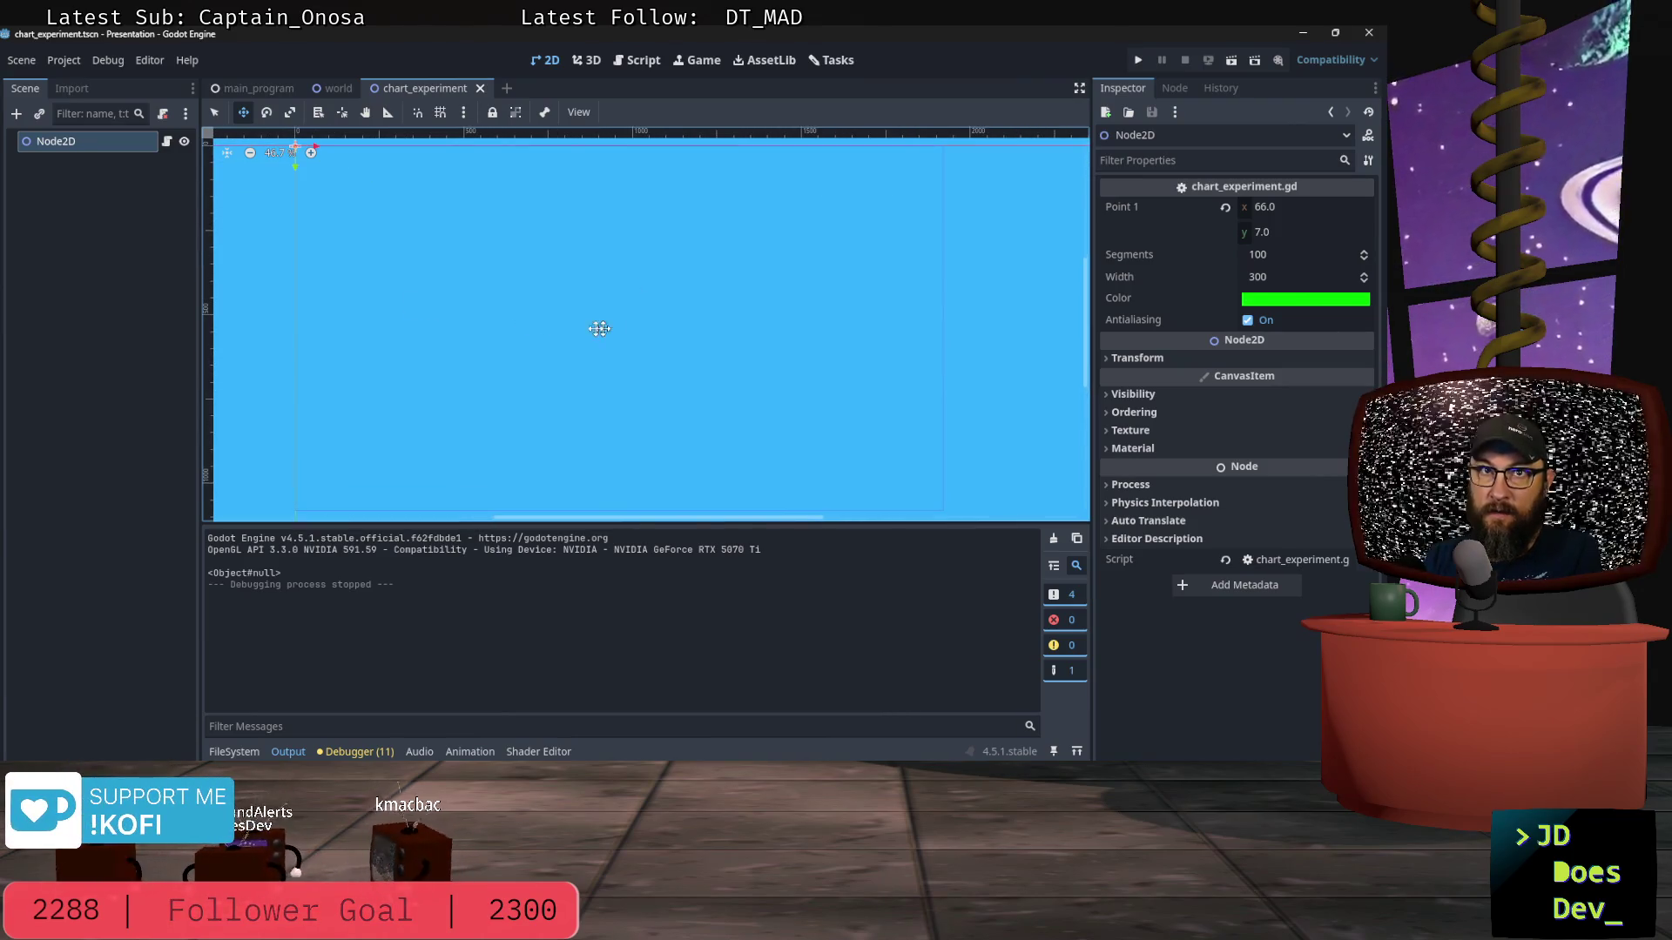
pyautogui.click(167, 141)
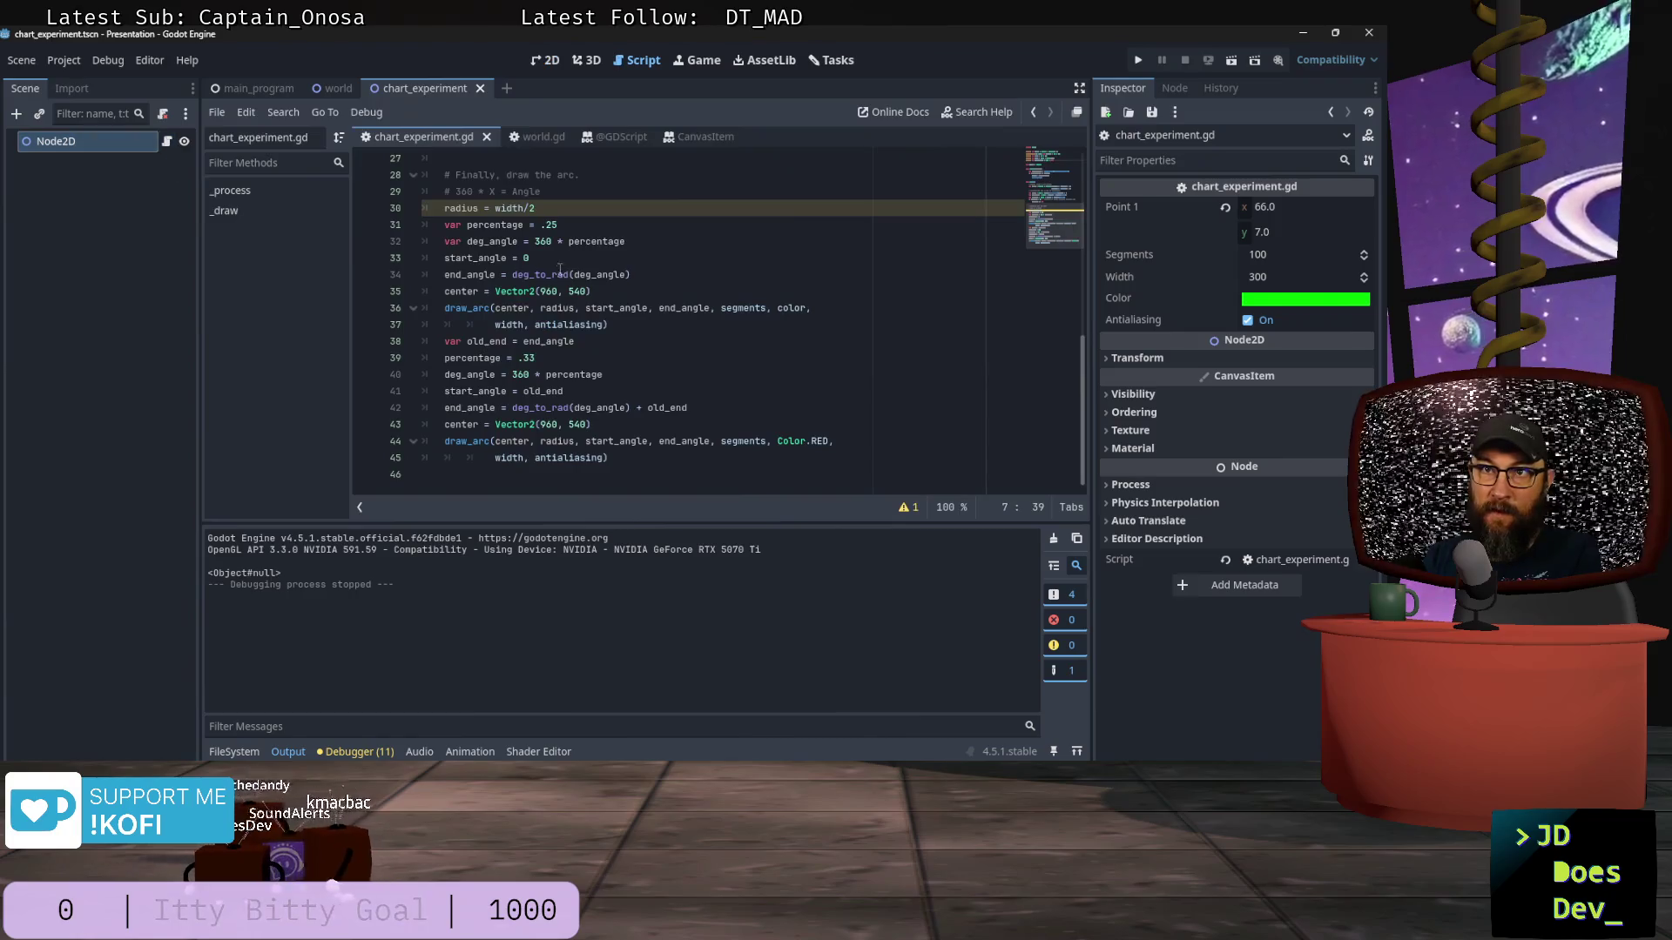
pyautogui.scroll(2, 562, 270)
pyautogui.click(539, 157)
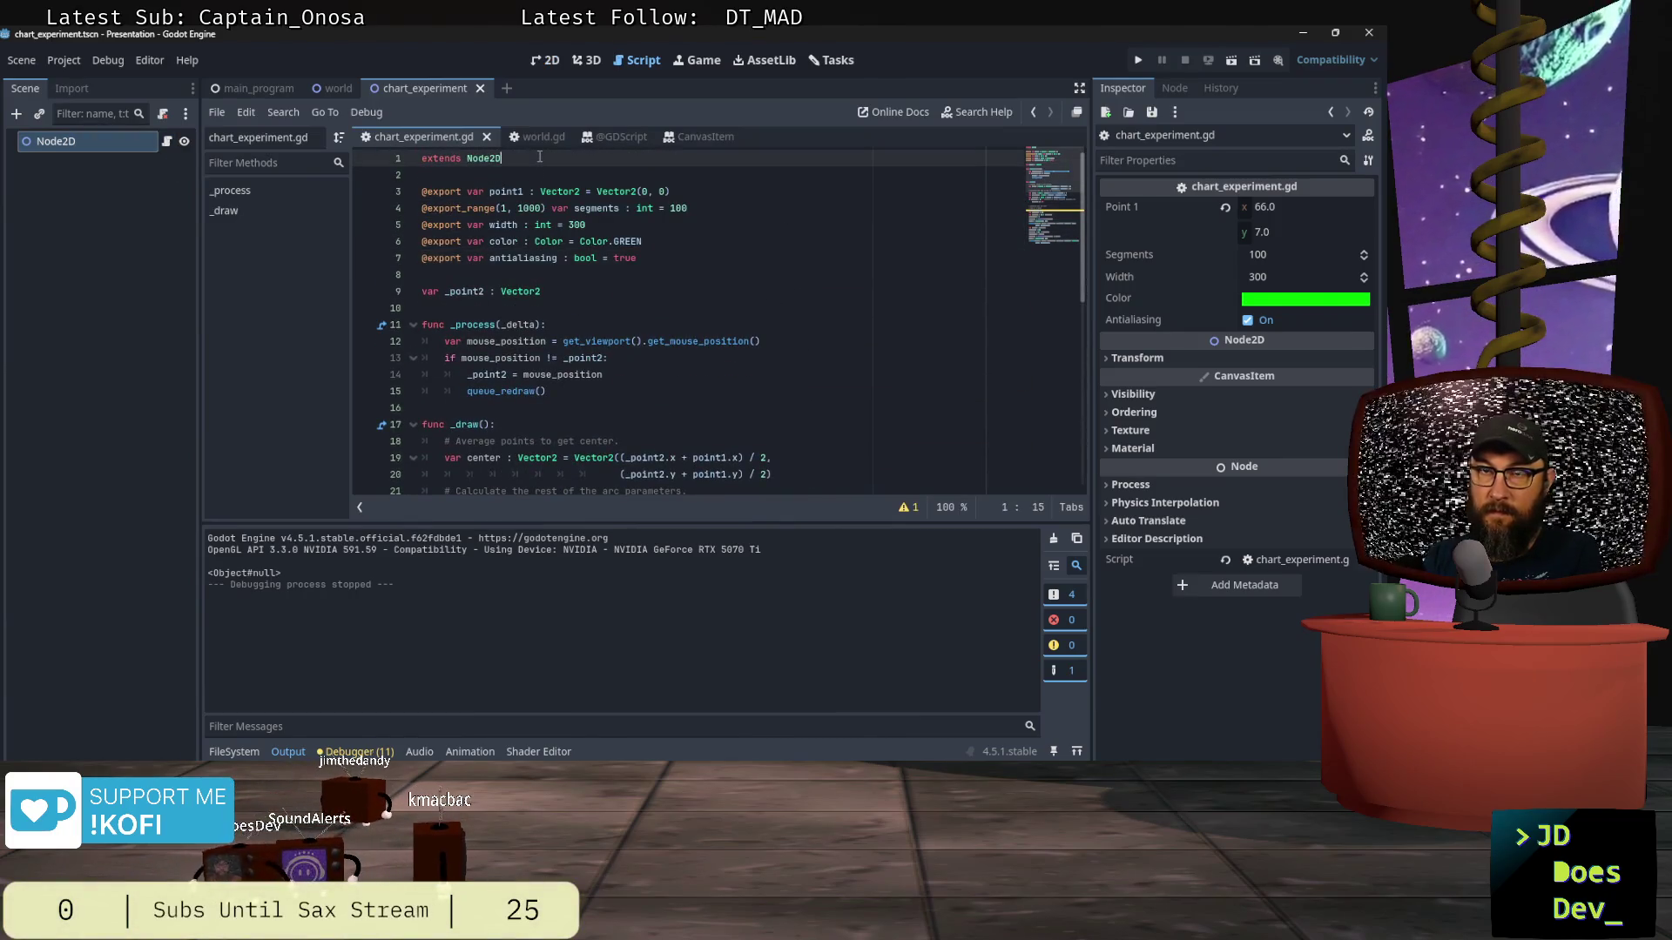
pyautogui.press('Return')
pyautogui.press('Up')
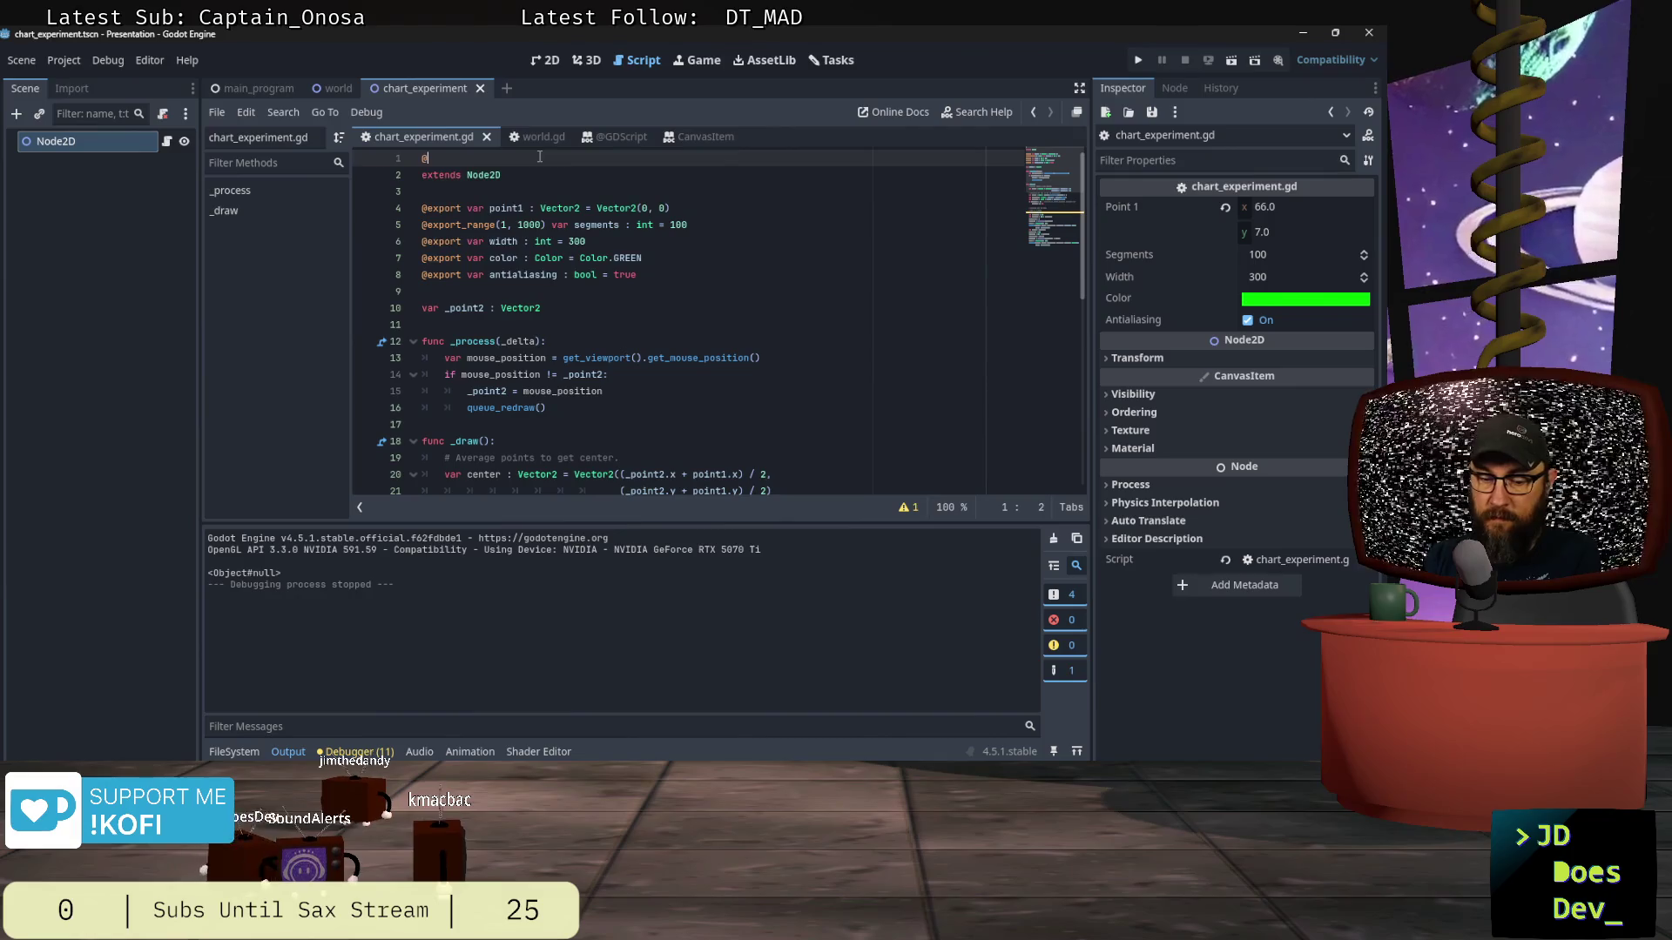
pyautogui.write('tool')
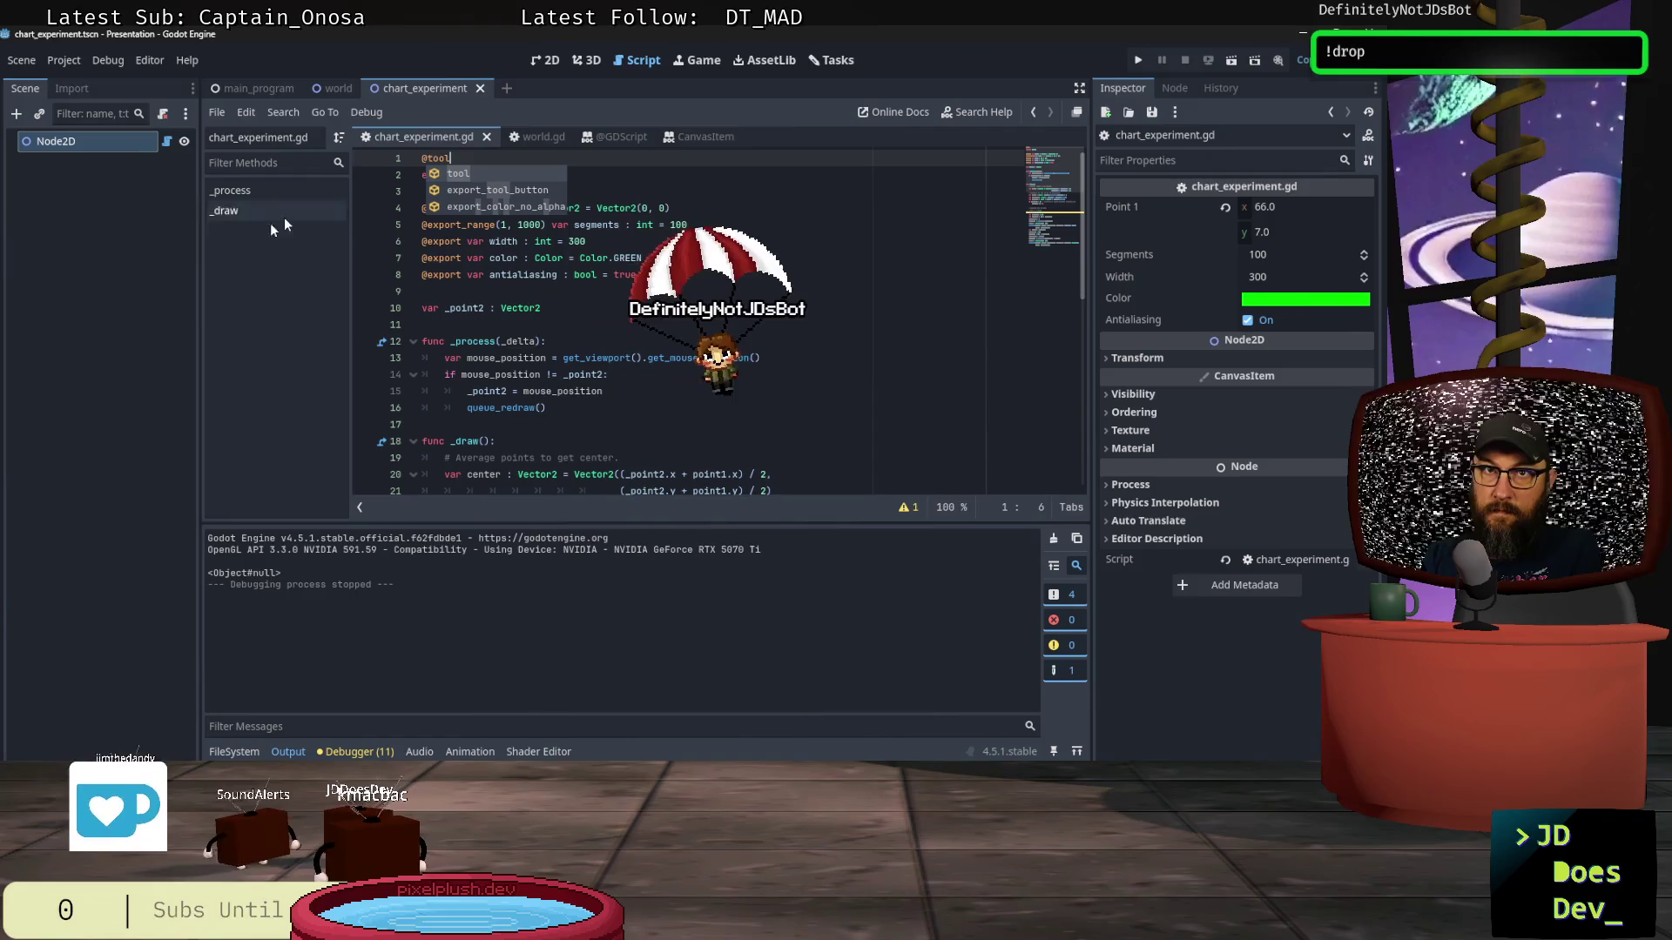
pyautogui.click(64, 60)
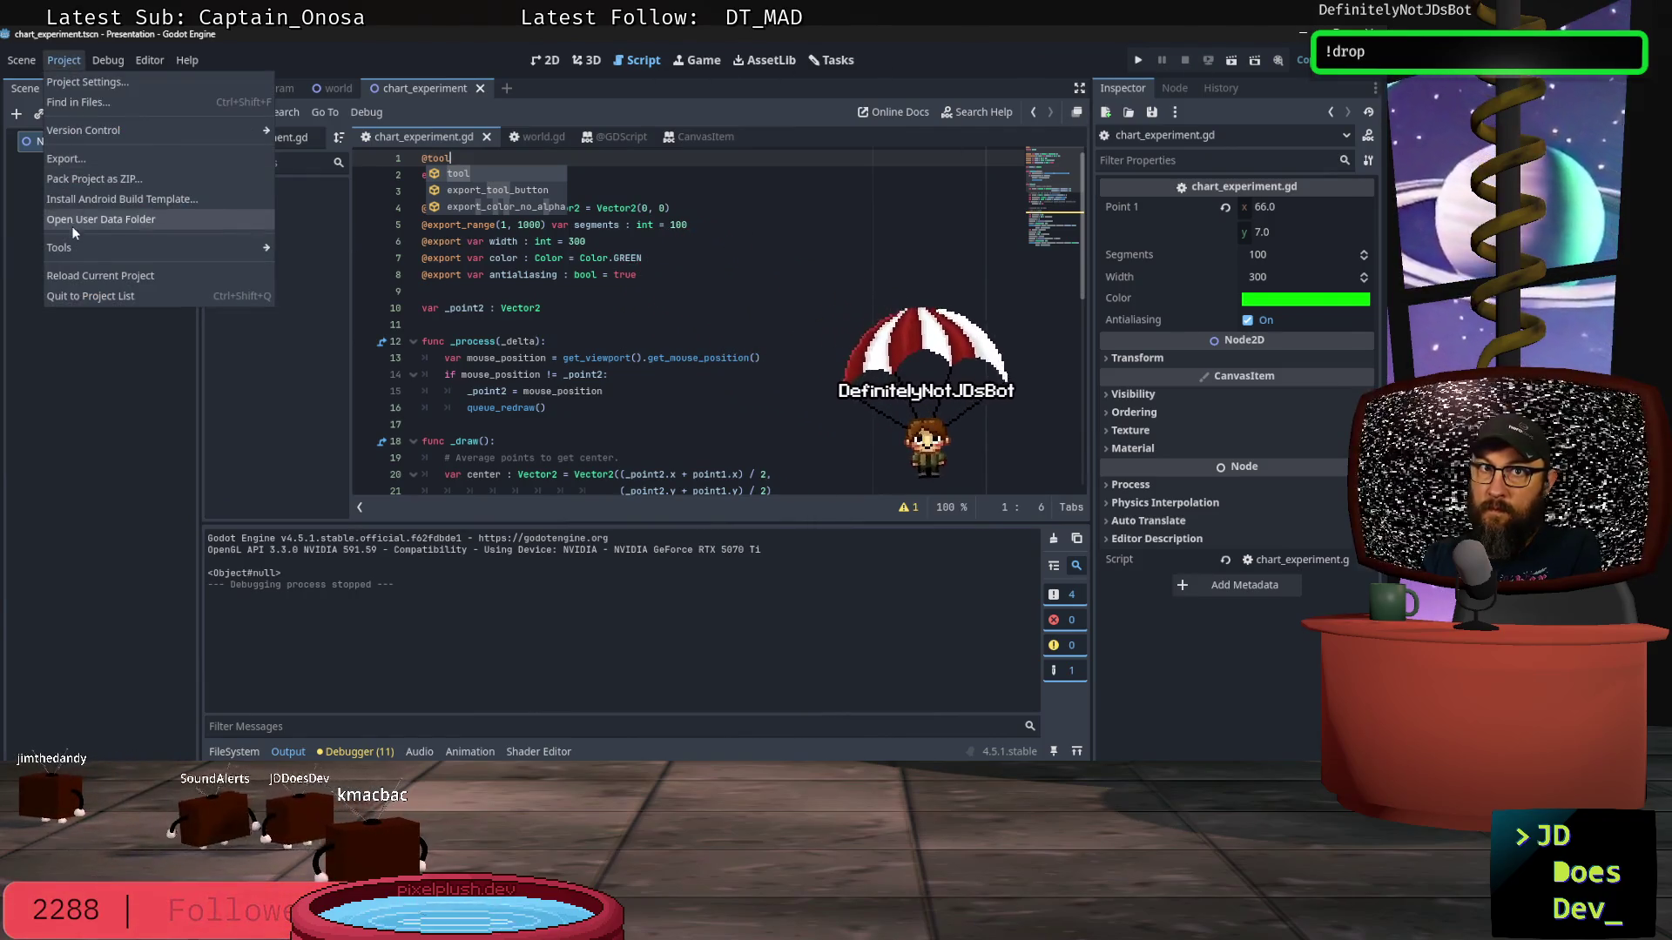
pyautogui.click(77, 295)
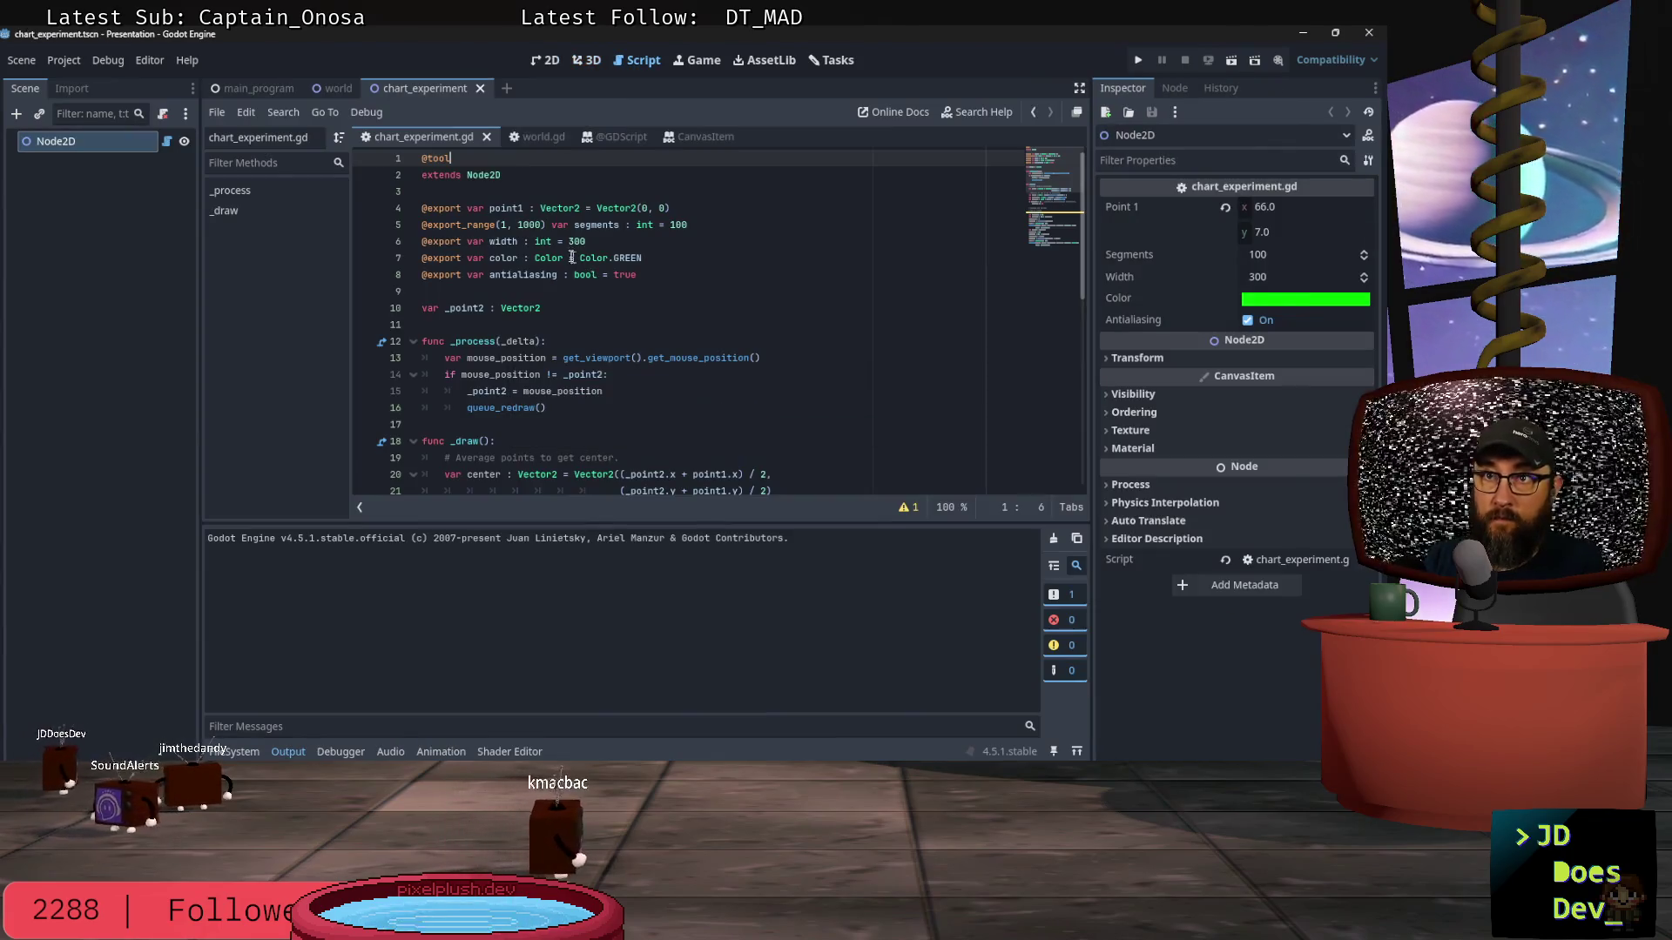
# Step: View the red-and-green half-pie in 2D, drag Width from 300 to 195, and reopen chart_experiment.gd
pyautogui.click(549, 63)
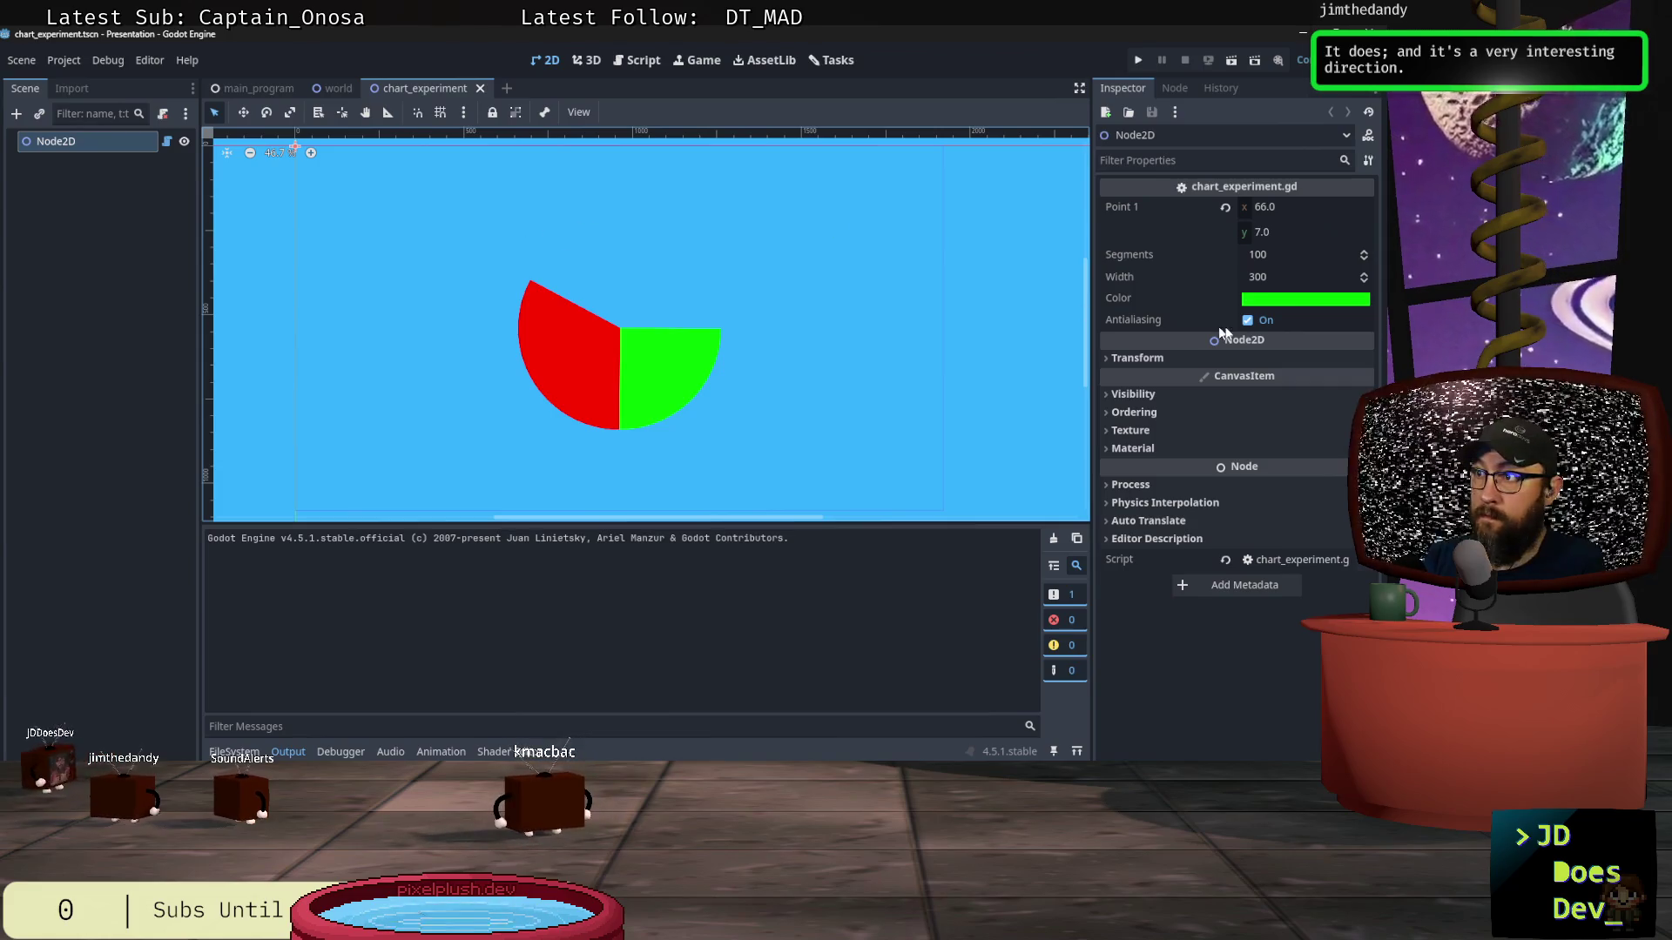
pyautogui.click(1270, 278)
pyautogui.moveTo(1270, 278)
pyautogui.mouseDown()
pyautogui.moveTo(1219, 278)
pyautogui.moveTo(1306, 278)
pyautogui.moveTo(1240, 278)
pyautogui.moveTo(1280, 278)
pyautogui.moveTo(1265, 285)
pyautogui.mouseUp()
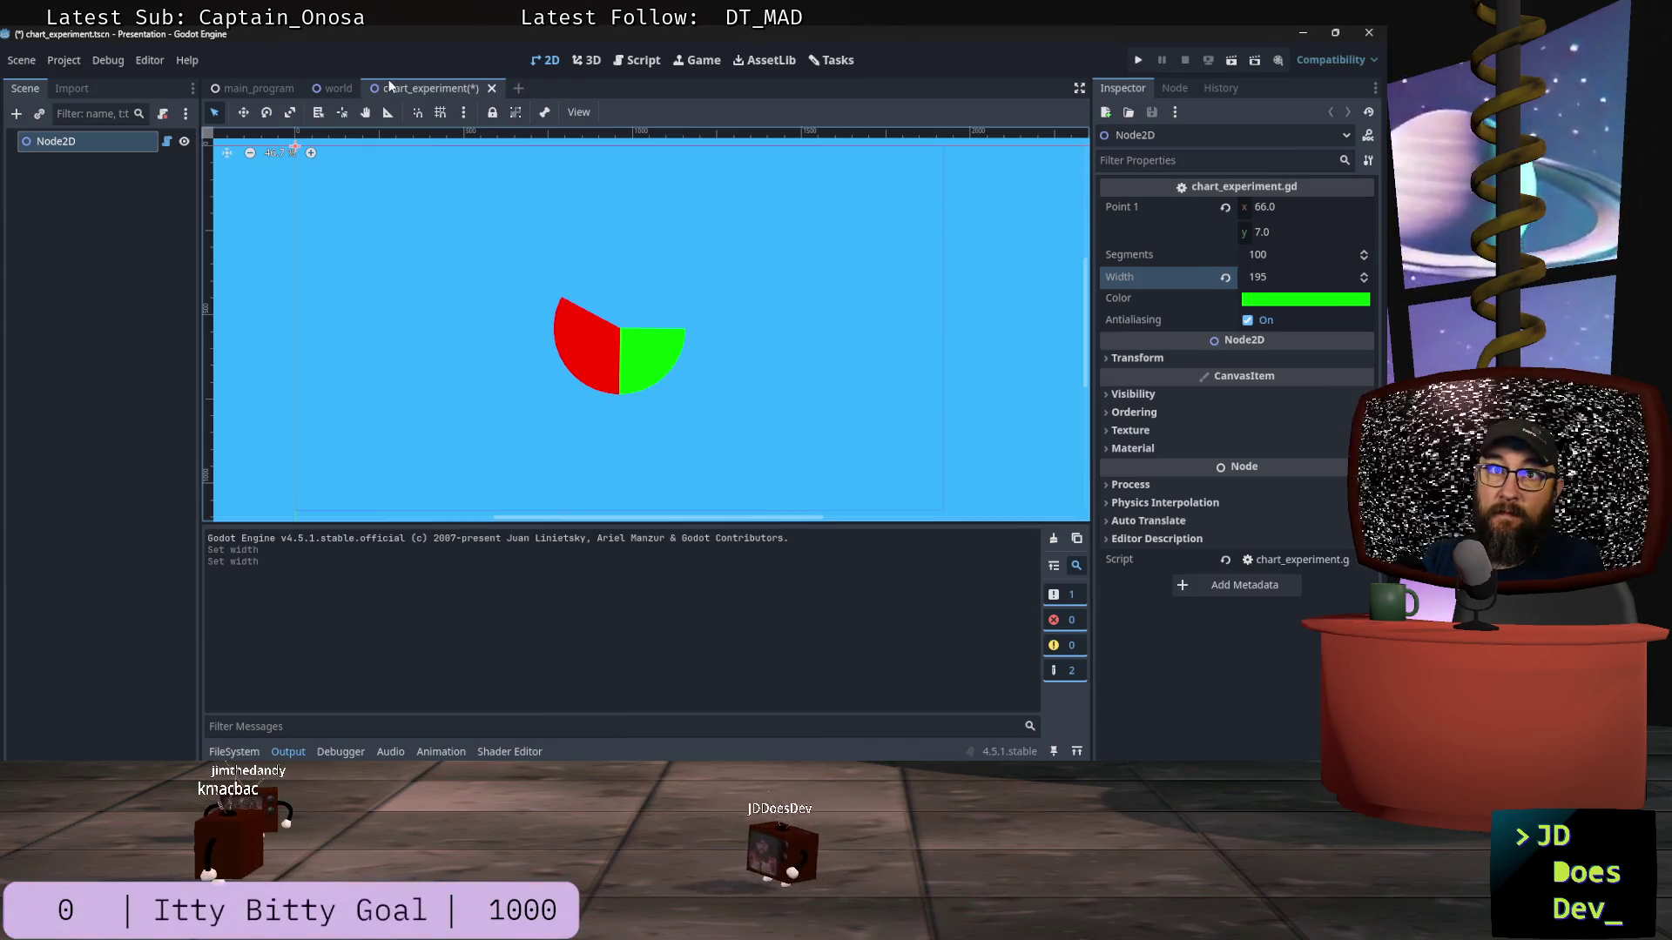
pyautogui.click(169, 142)
pyautogui.scroll(-9, 875, 281)
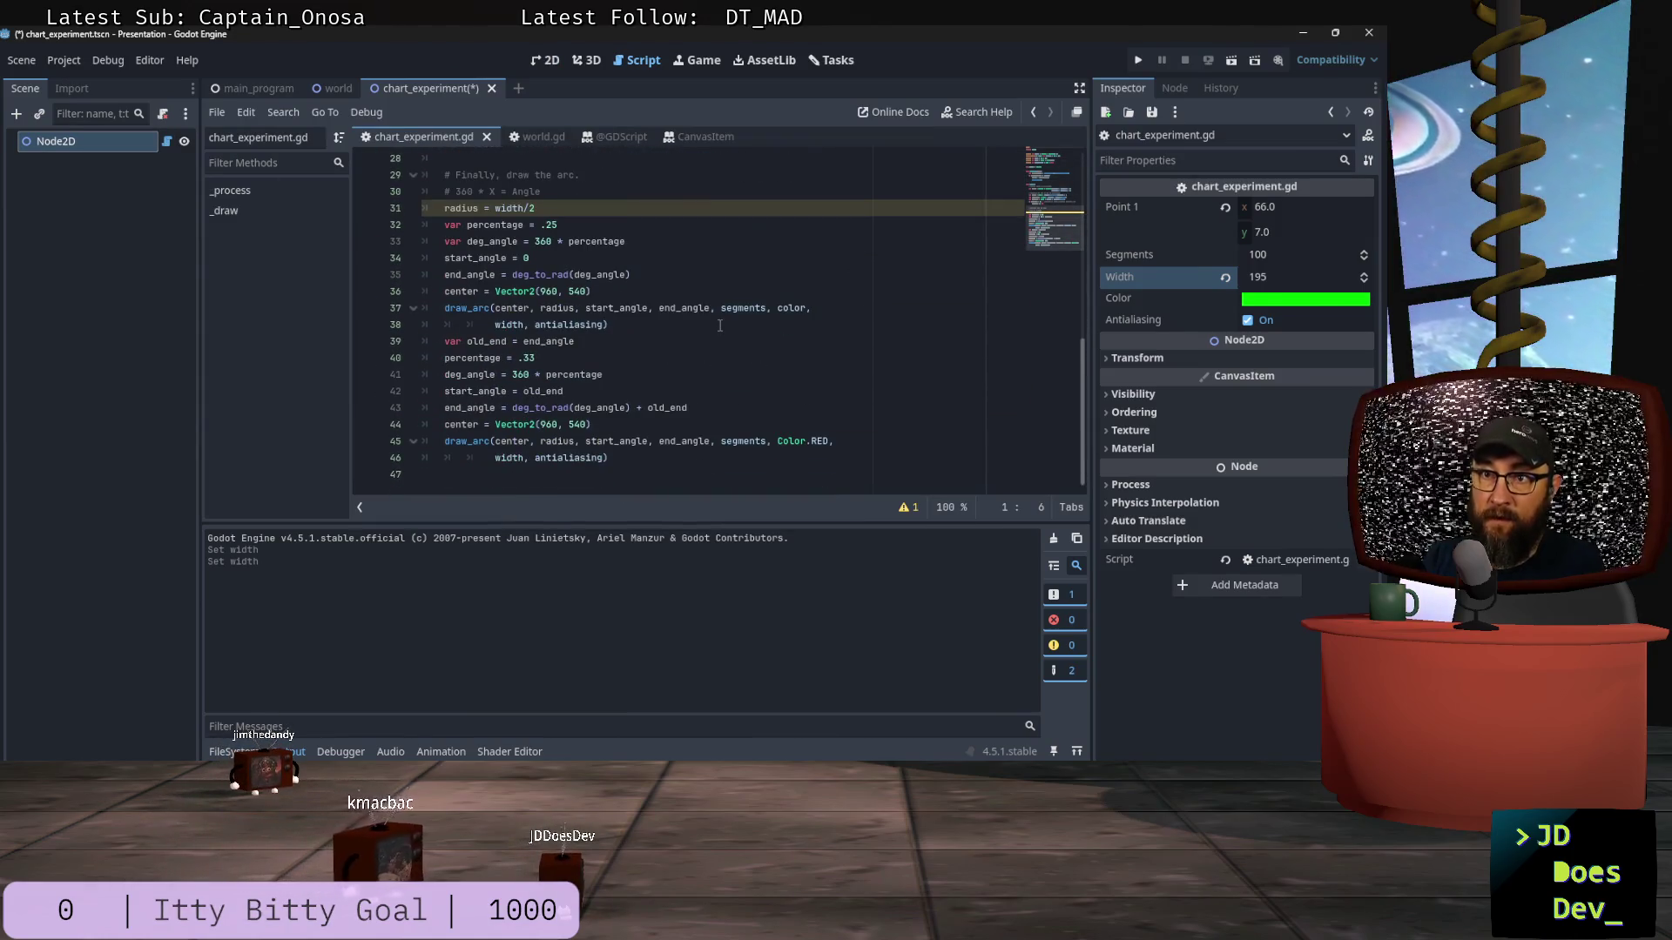
# Step: Below the red draw_arc call, add the line 'if end_angle < deg_to_rad(360):'
pyautogui.click(644, 459)
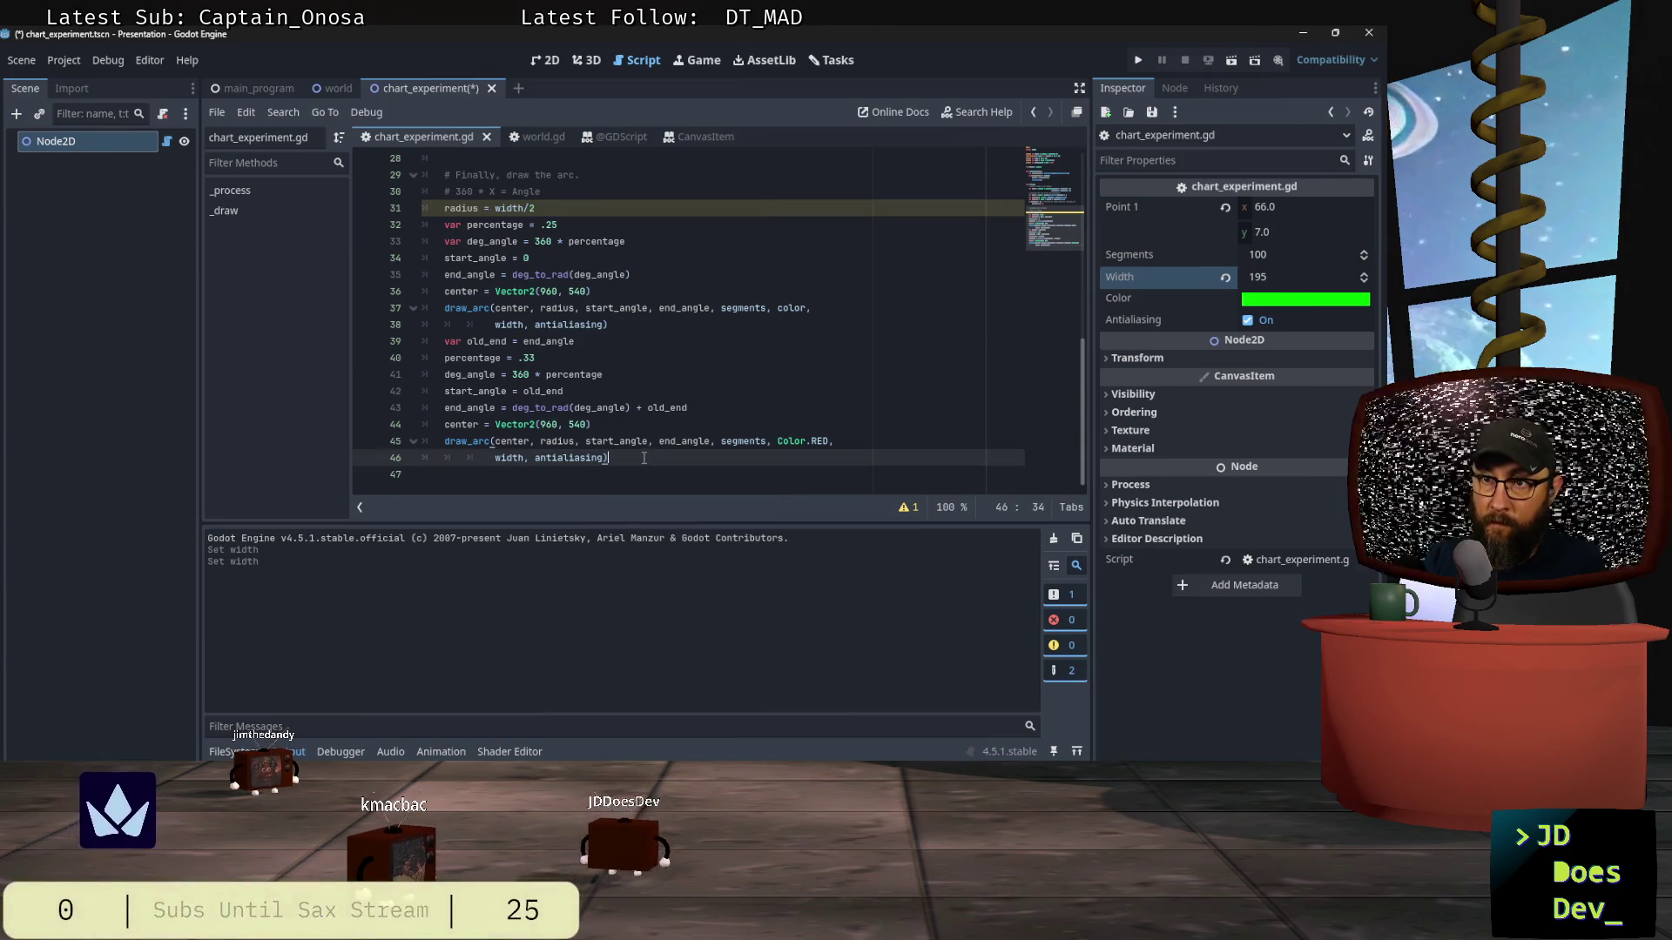
pyautogui.press('Return')
pyautogui.press('Return')
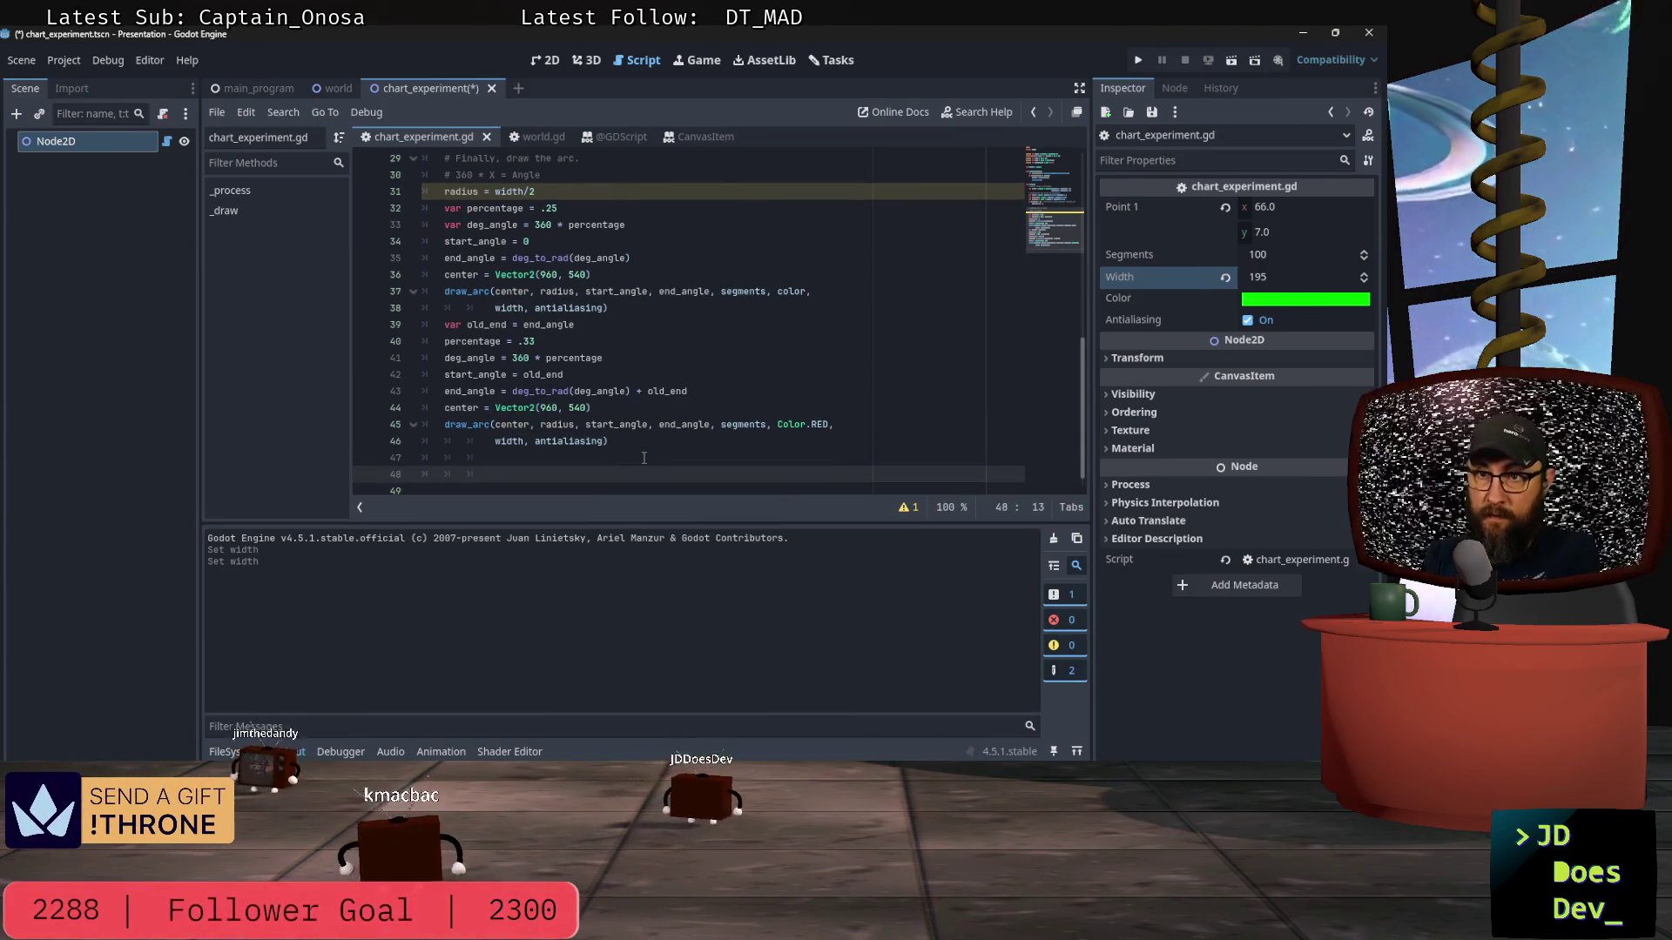
pyautogui.write('ifend')
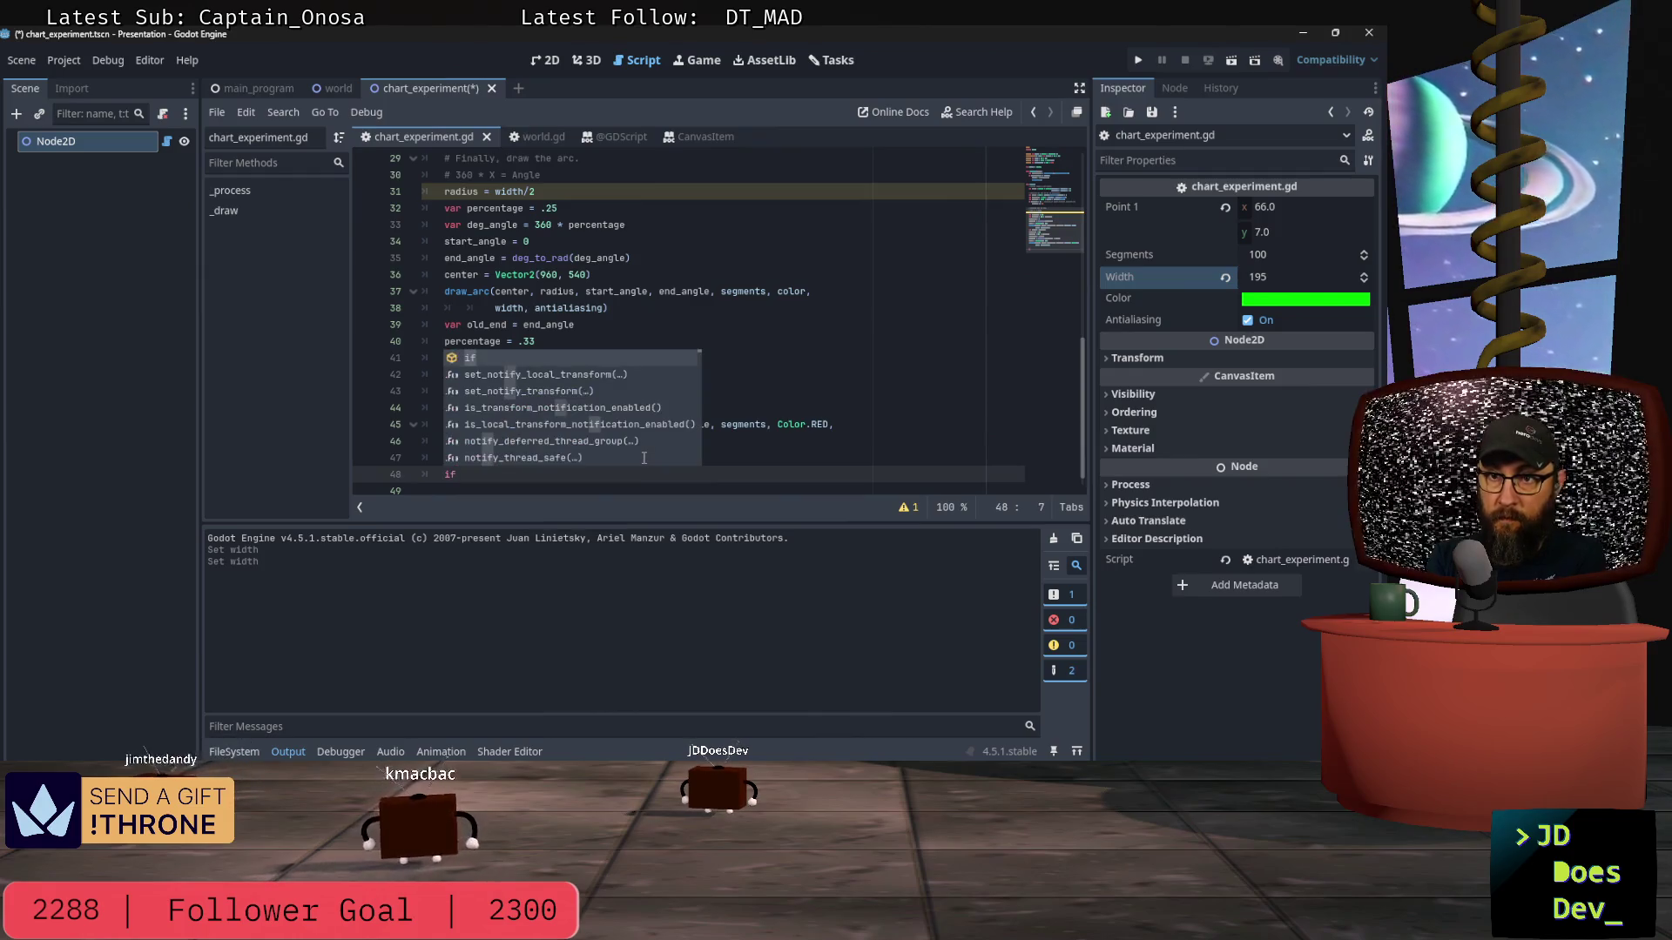
pyautogui.press('Return')
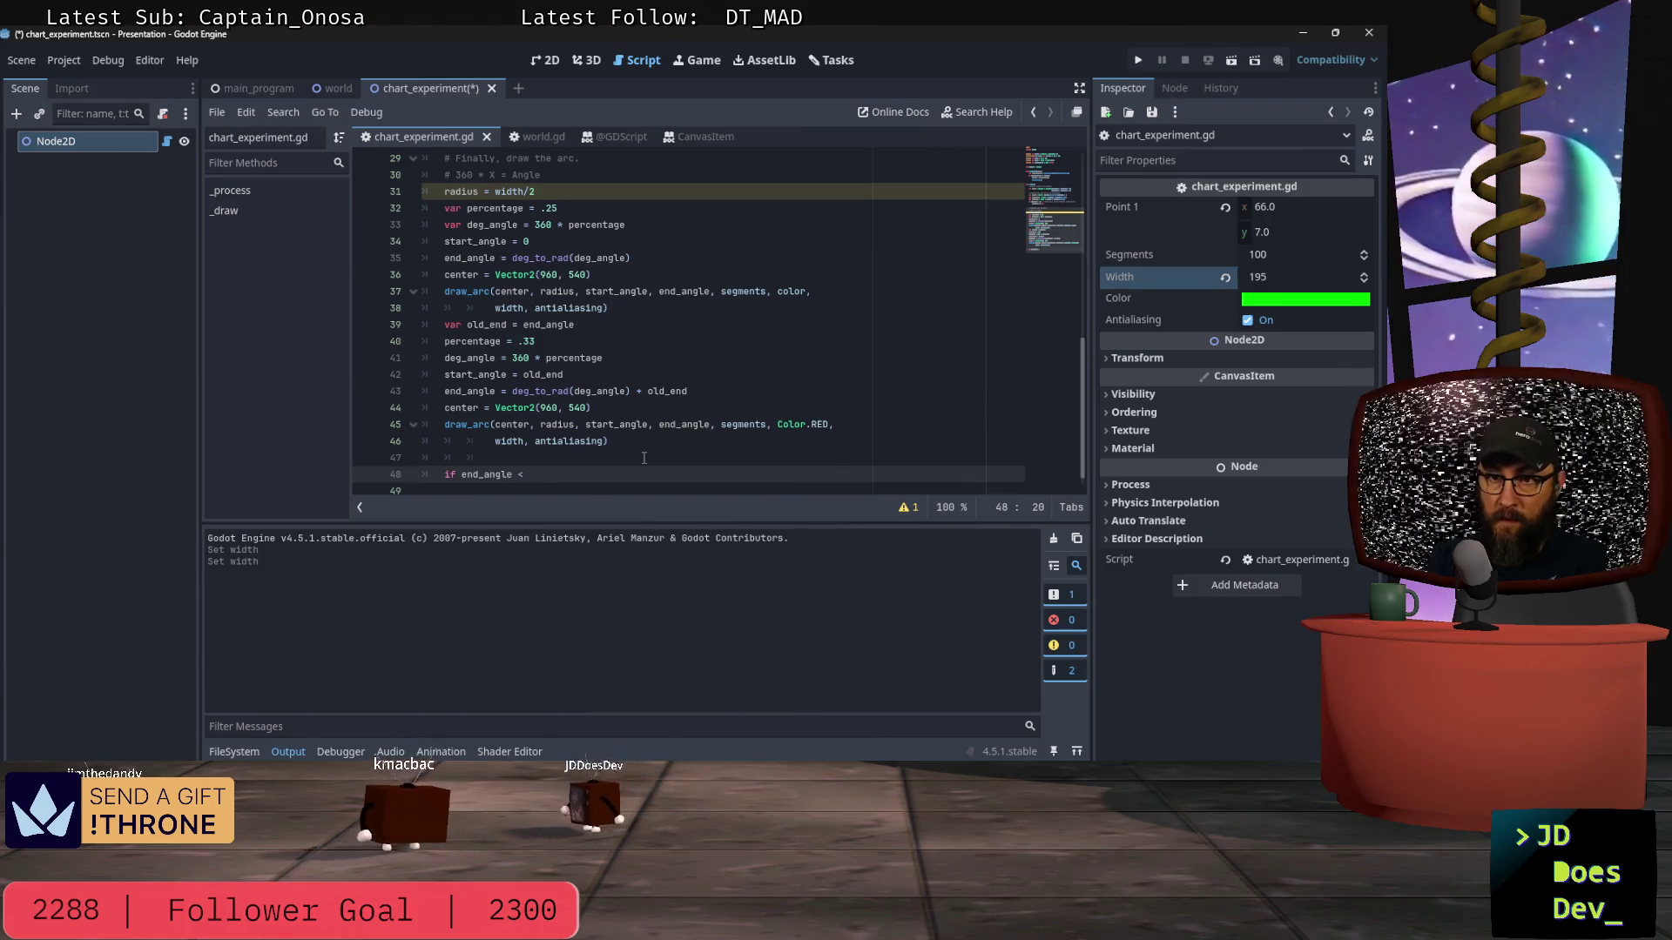
pyautogui.write('< d')
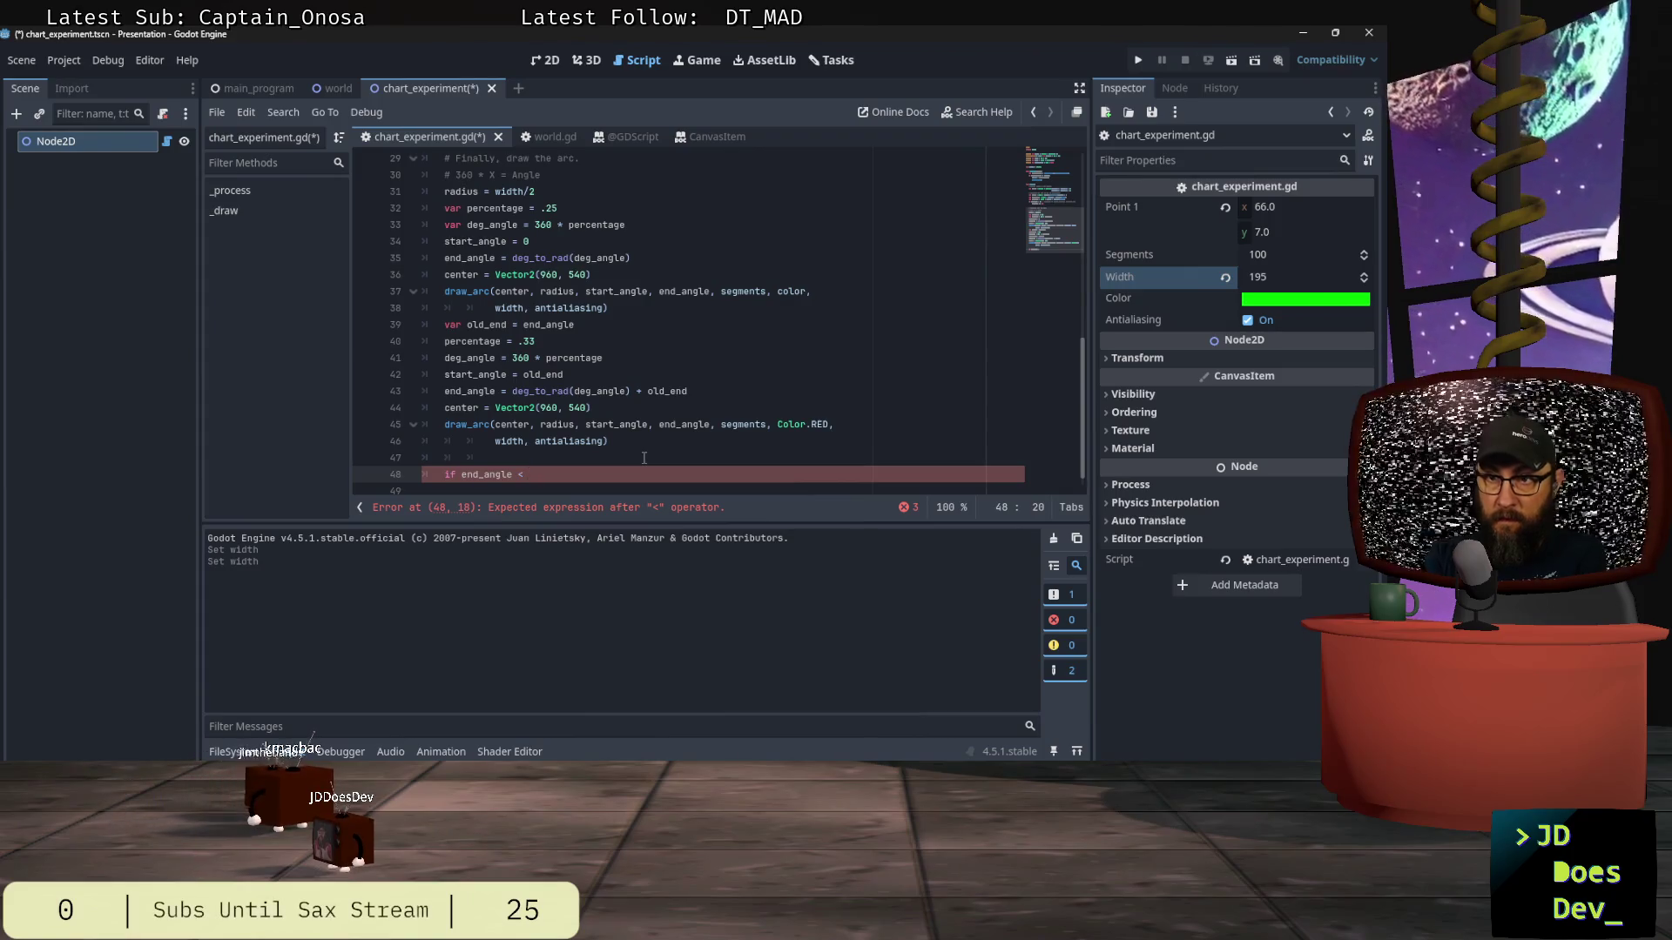
pyautogui.write('eg')
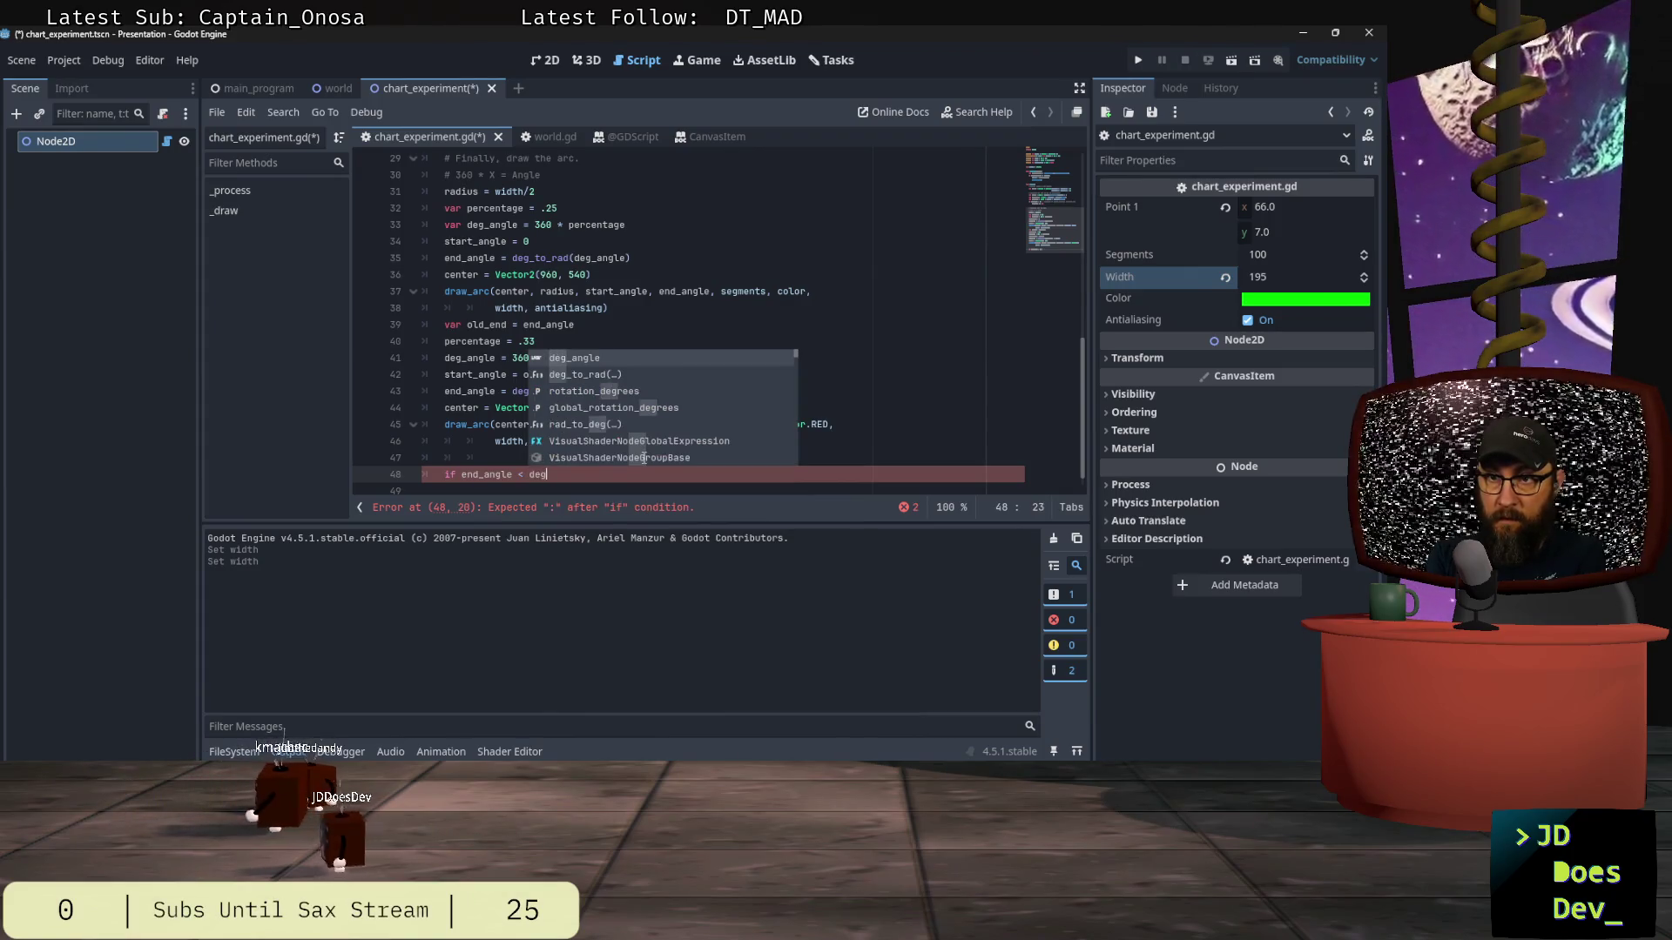
pyautogui.write('_')
pyautogui.press('Return')
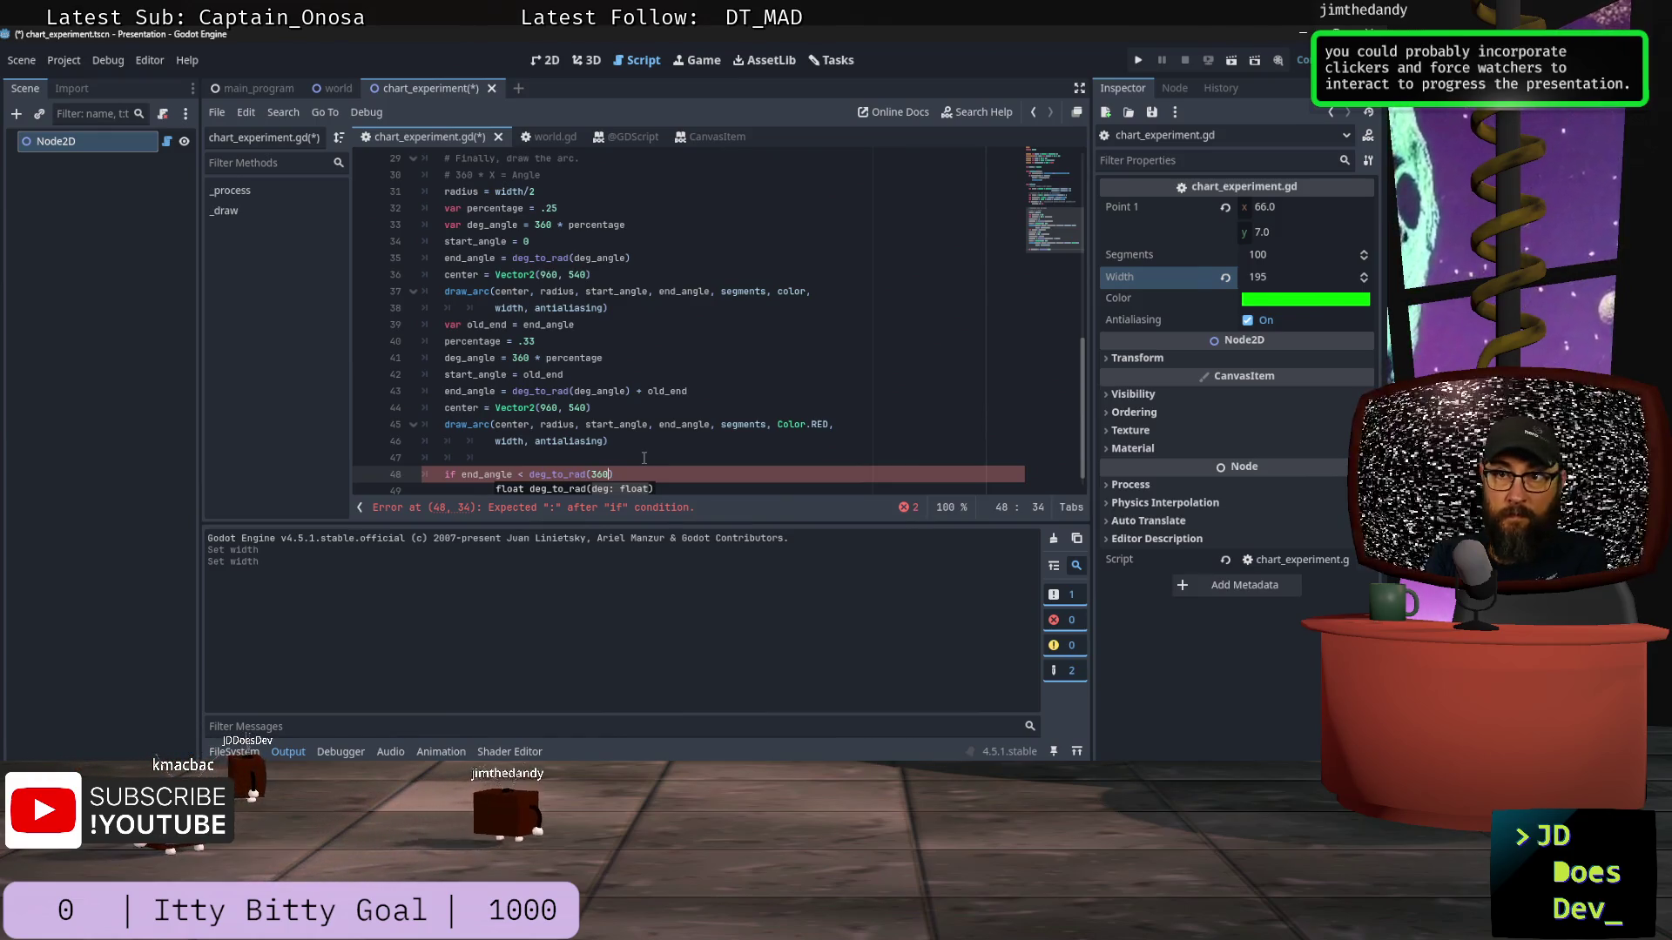
pyautogui.write(')')
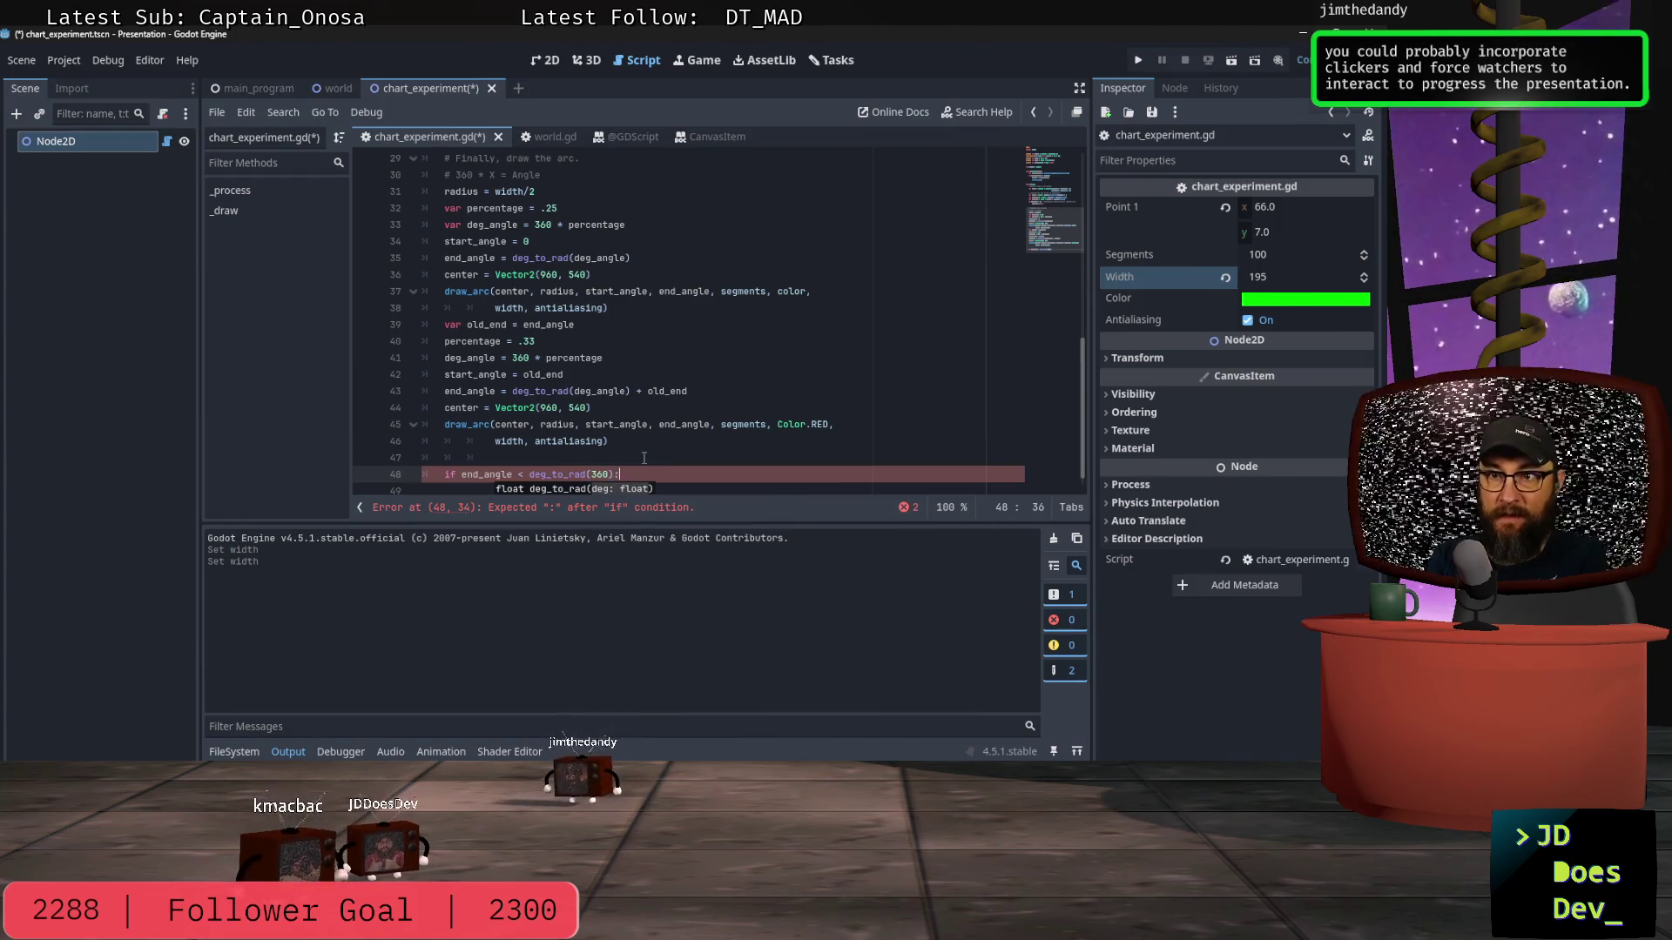
pyautogui.press('Return')
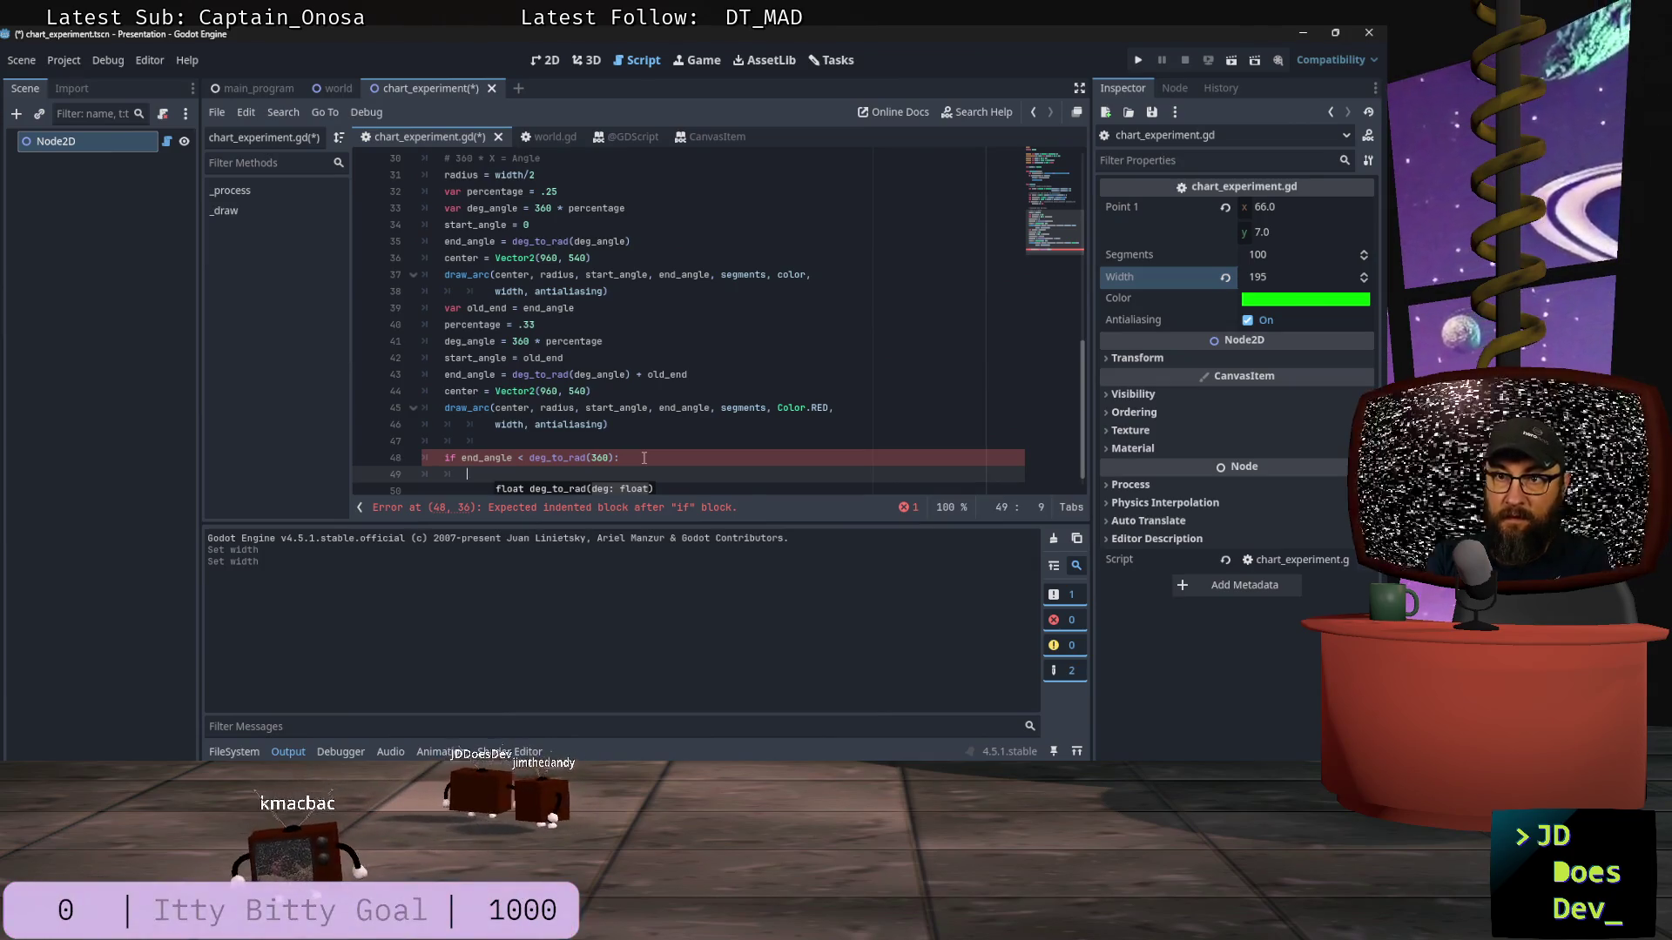
# Step: Begin the if body with a final_angle variable set to a deg_to_rad() value minus end_angle
pyautogui.write('finf')
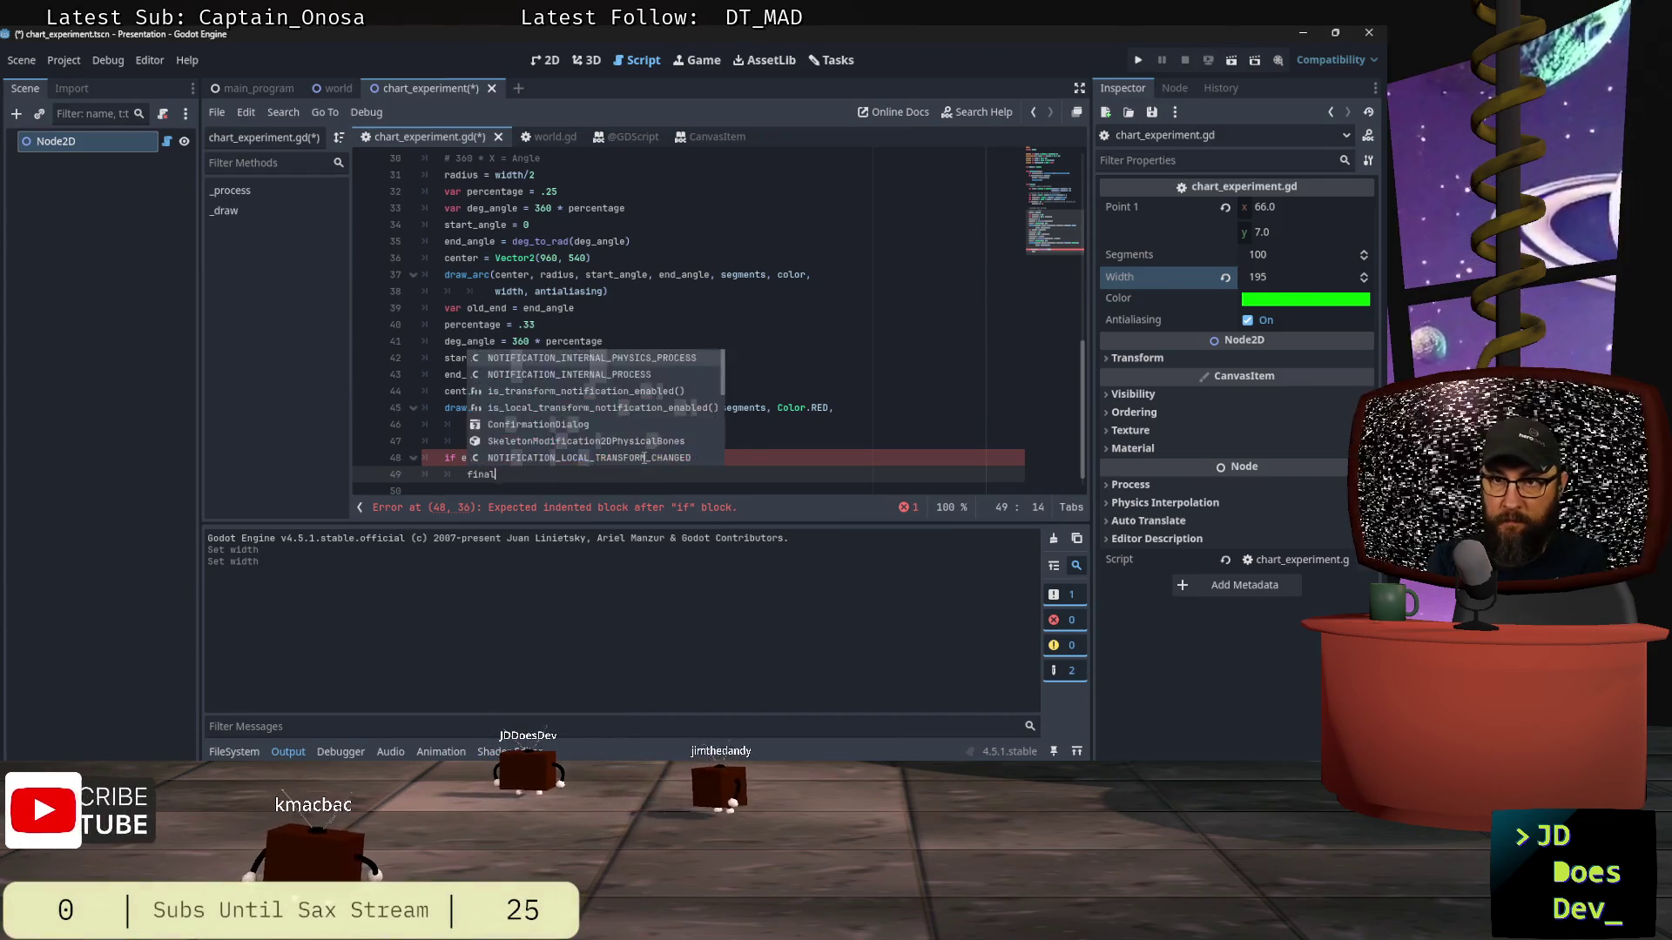
pyautogui.press('BackSpace')
pyautogui.write('var fin')
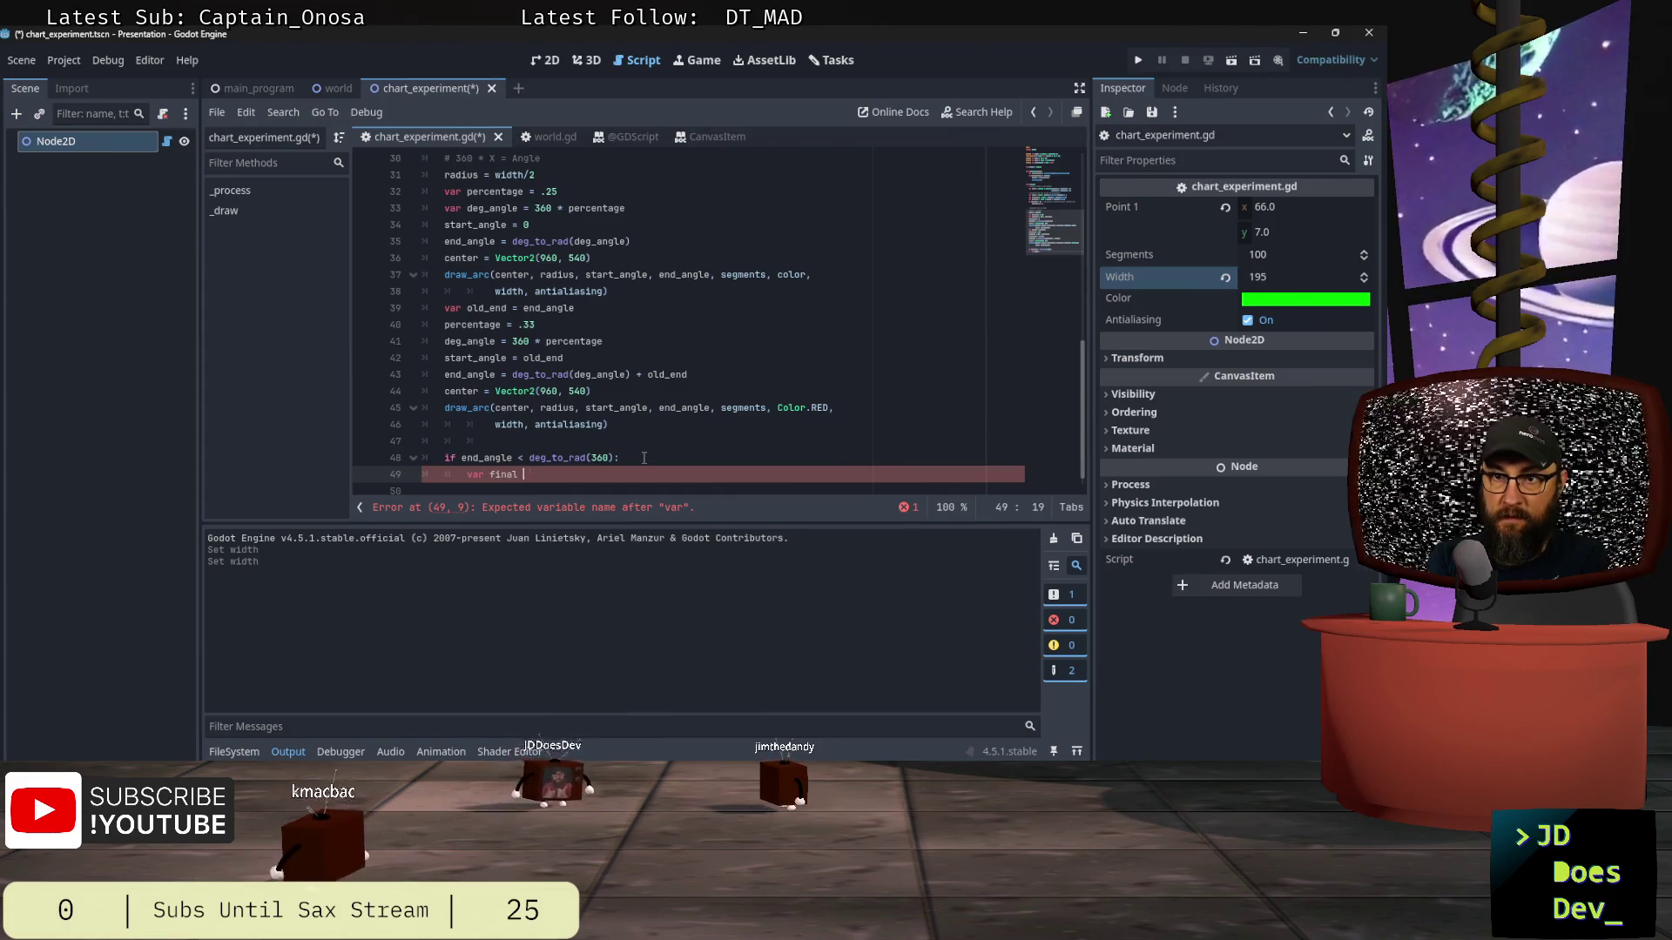
pyautogui.write('al_angle =')
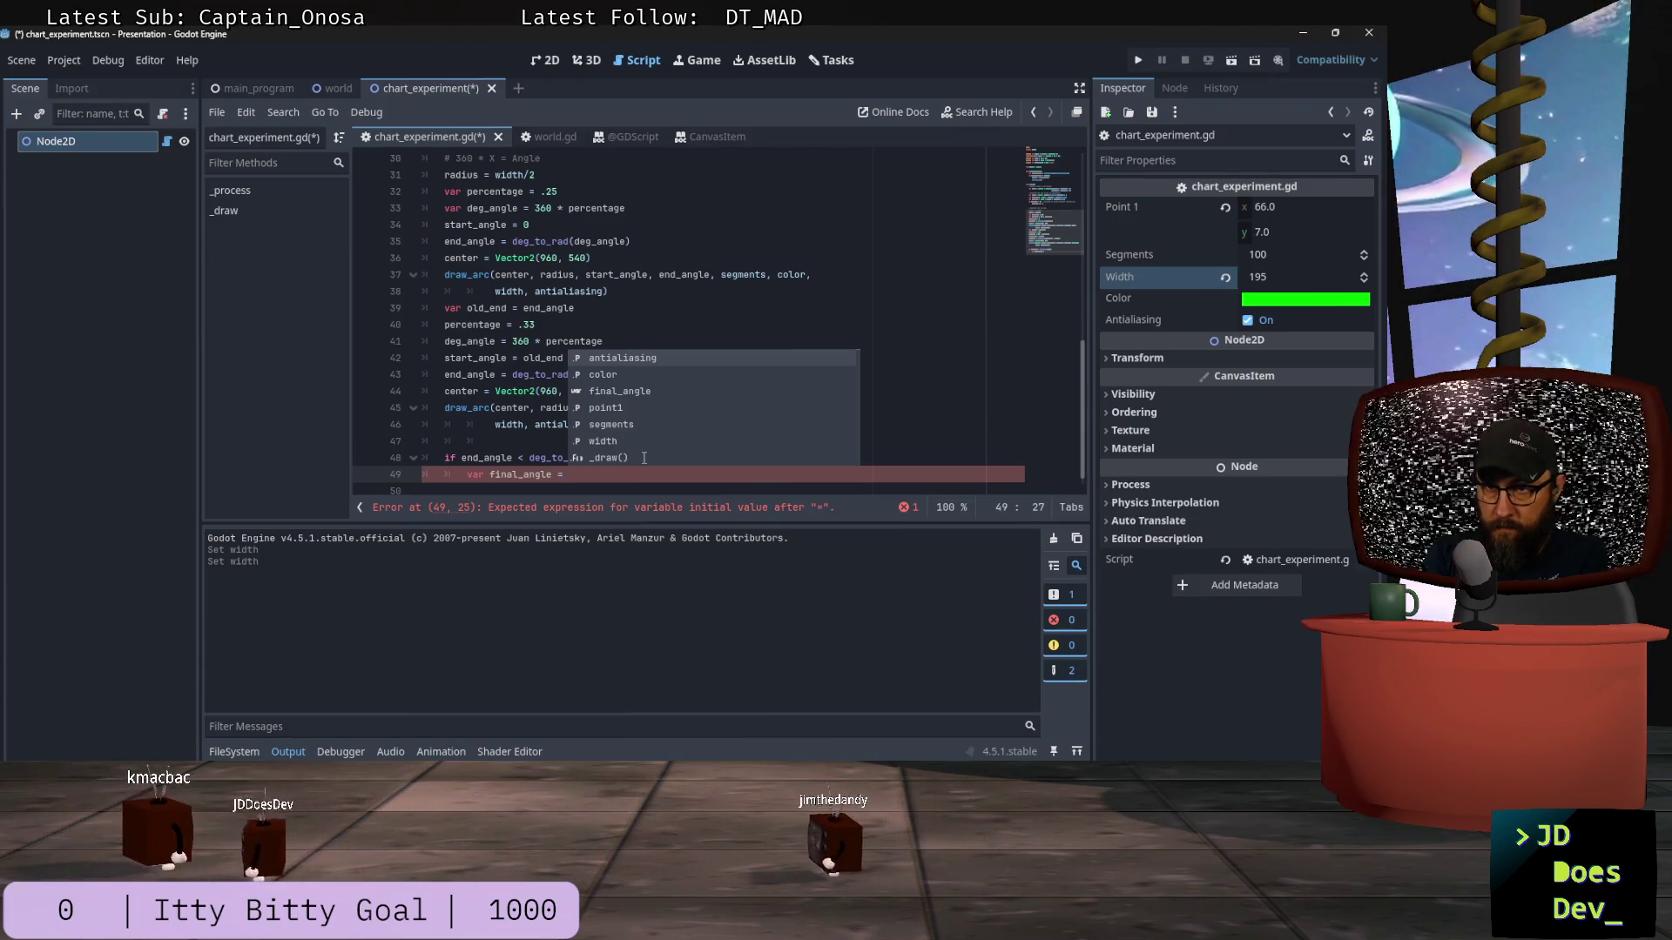
pyautogui.write('deg_')
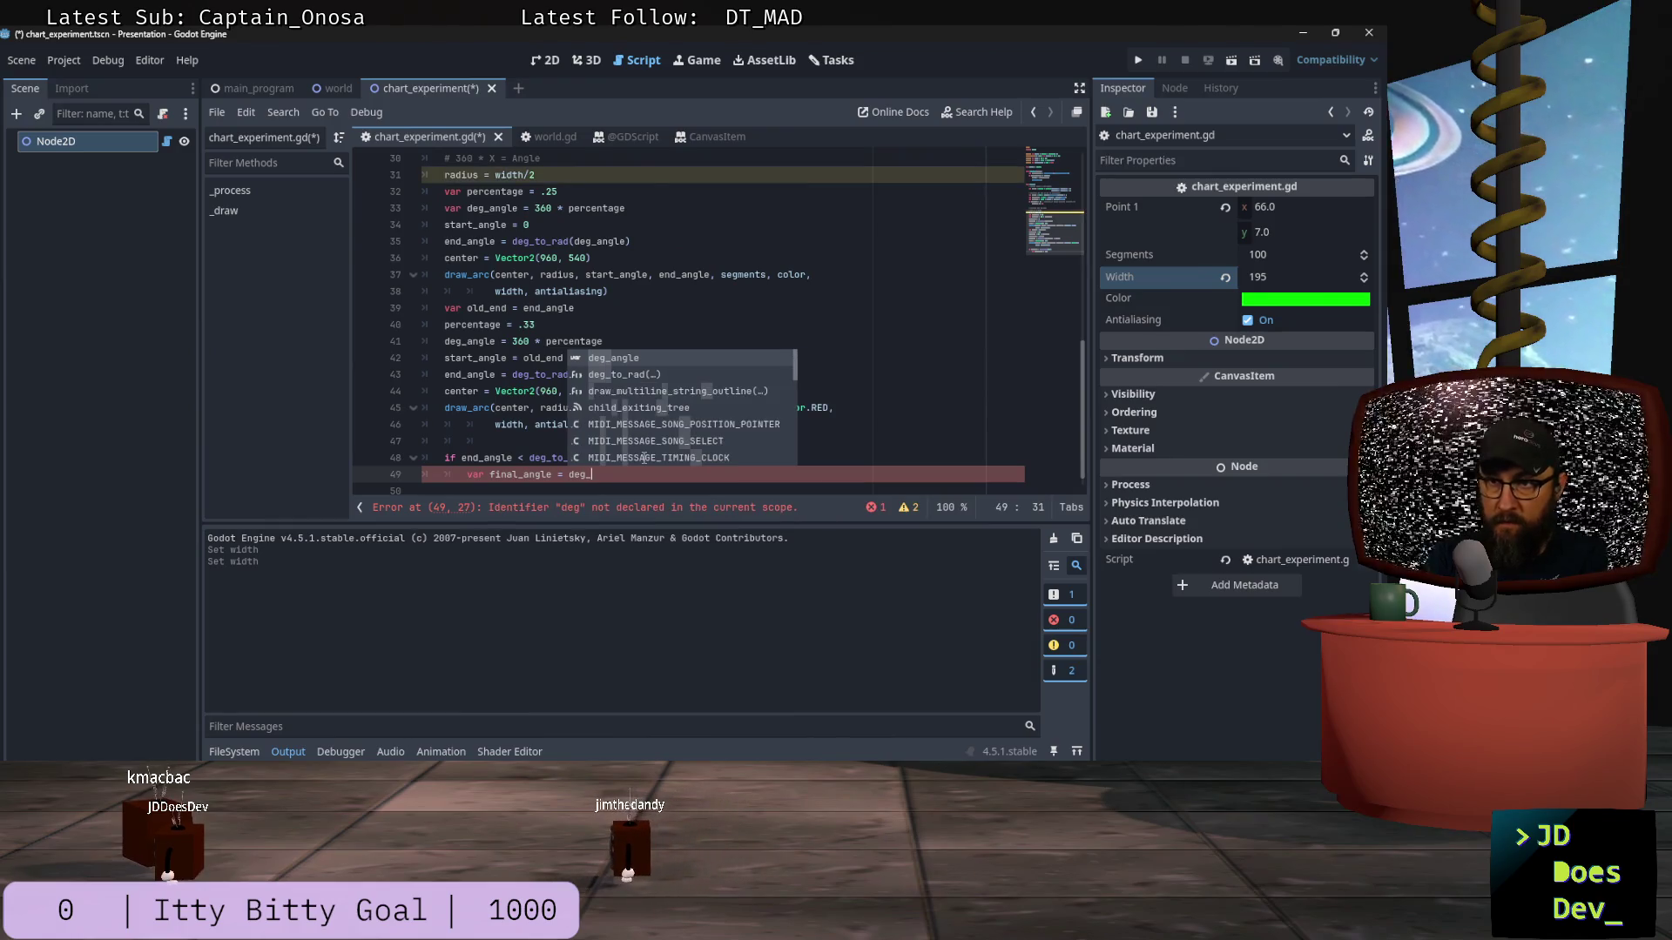
pyautogui.write('to')
pyautogui.press('Return')
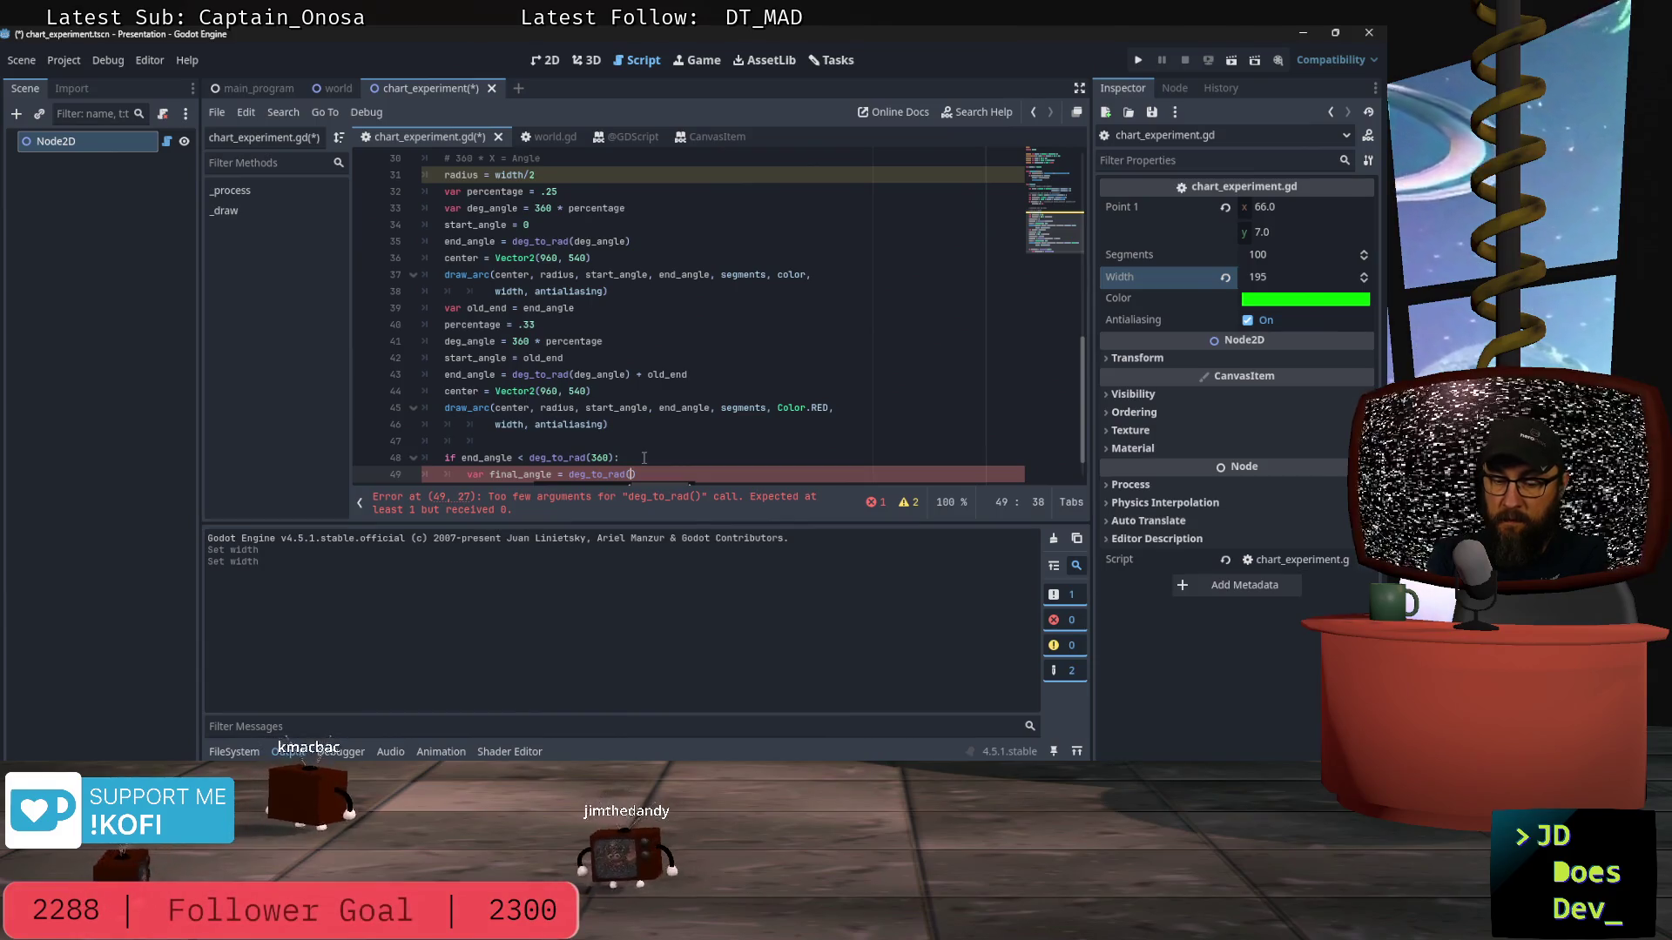
pyautogui.write(') - ')
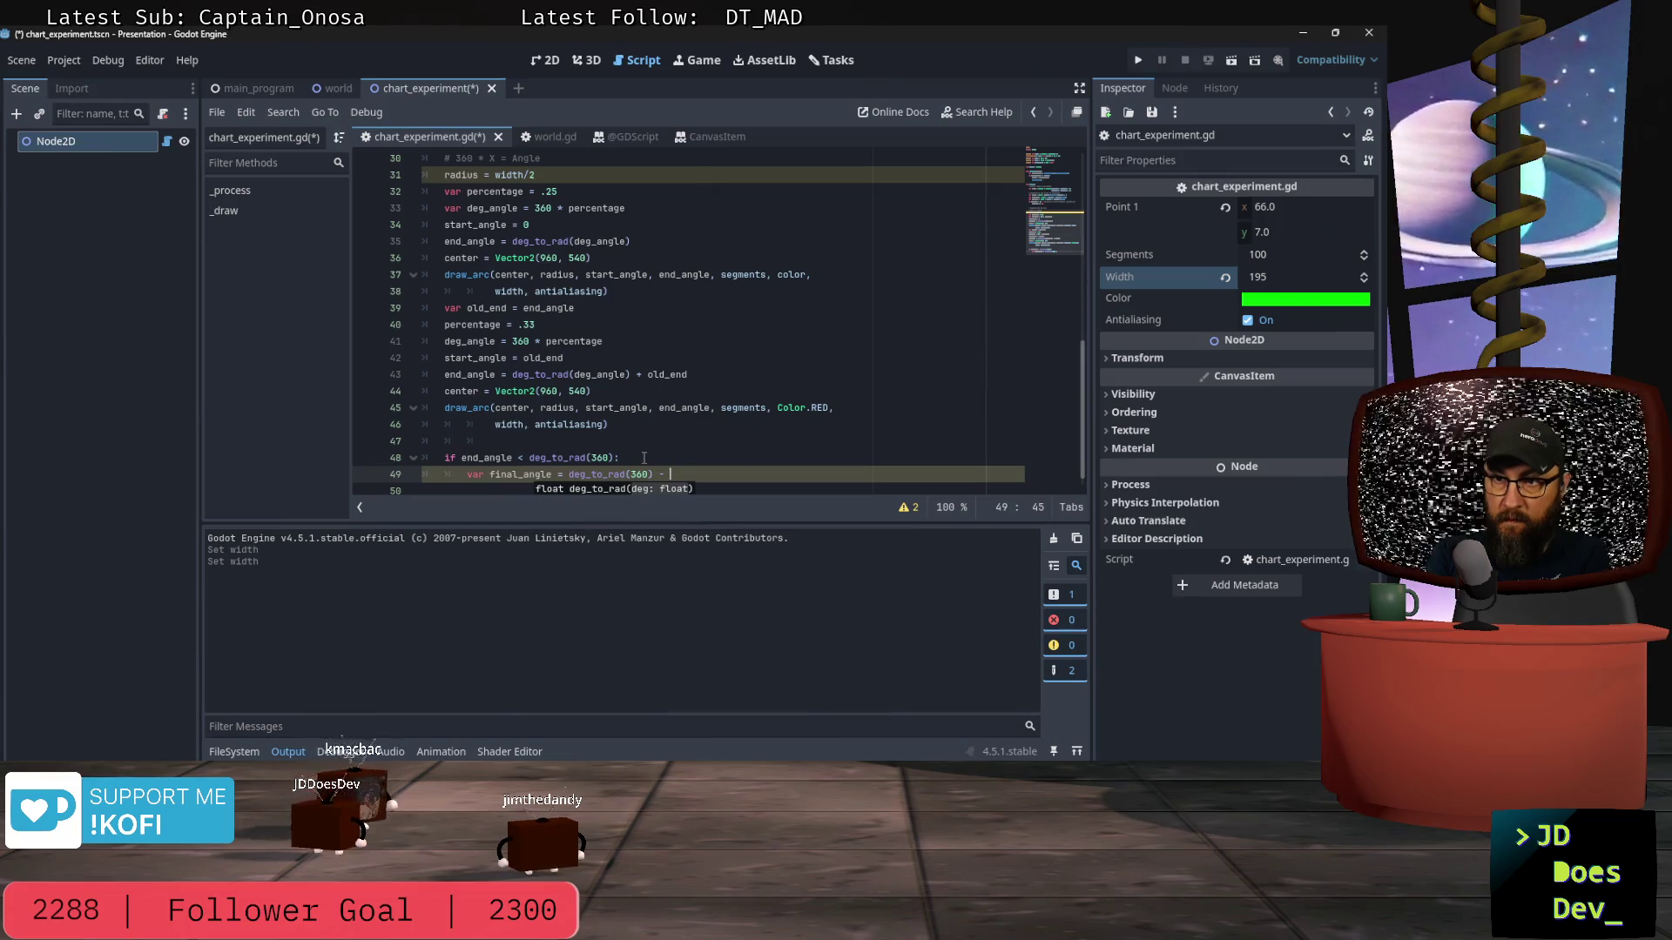
pyautogui.write('end_angle')
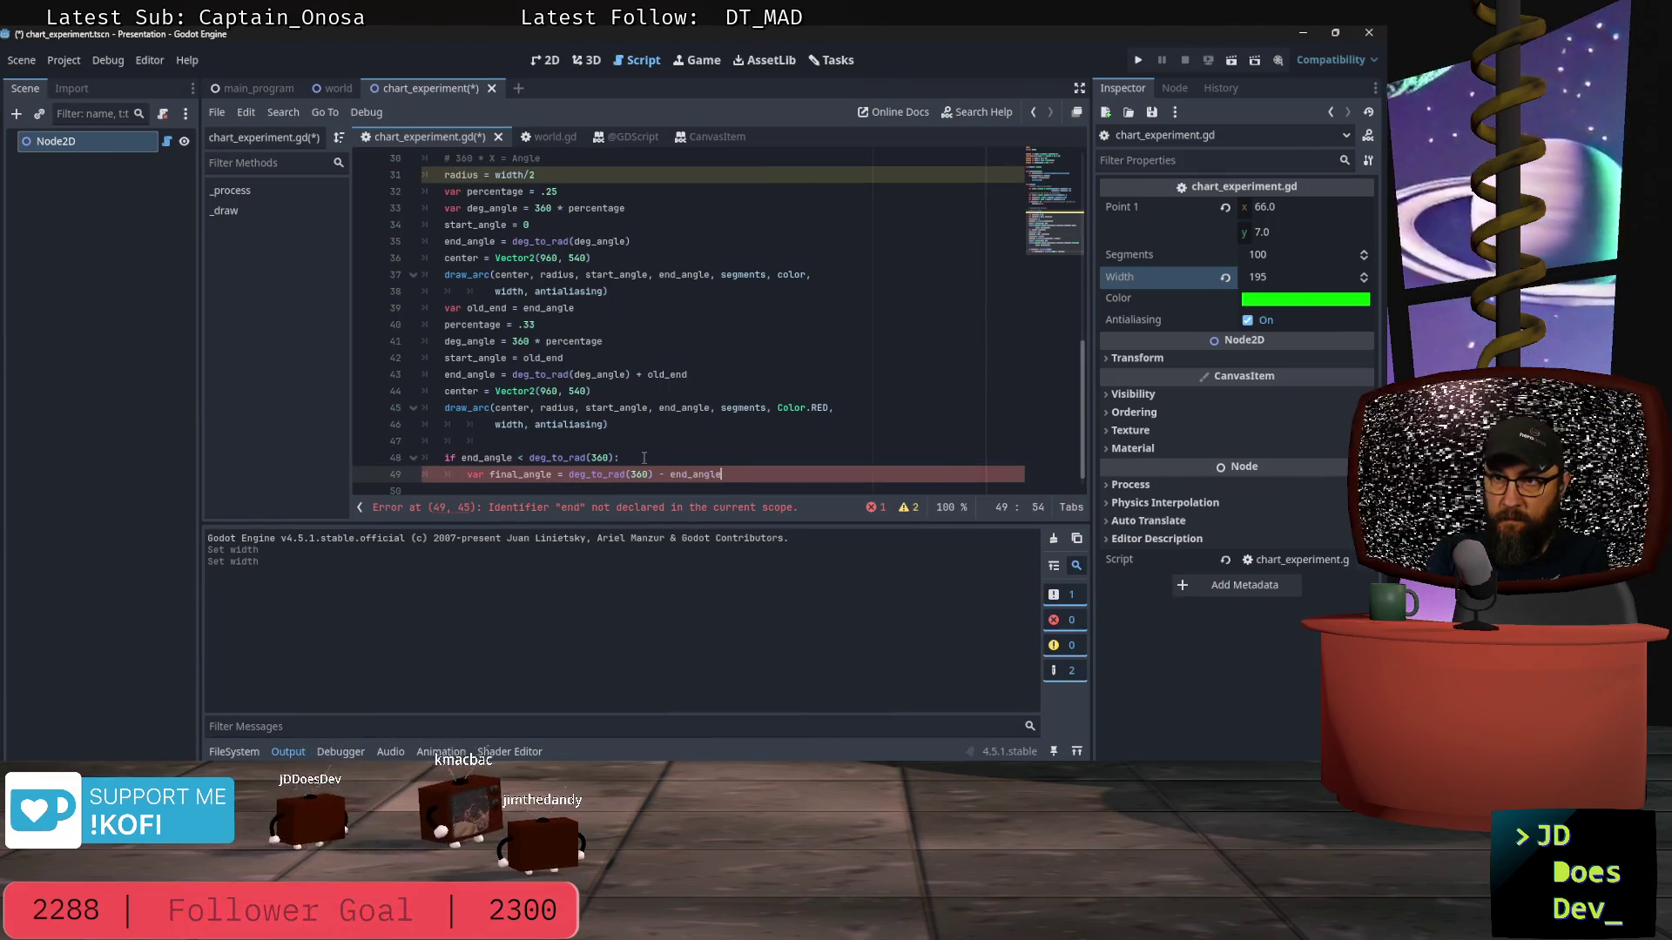
pyautogui.press('Return')
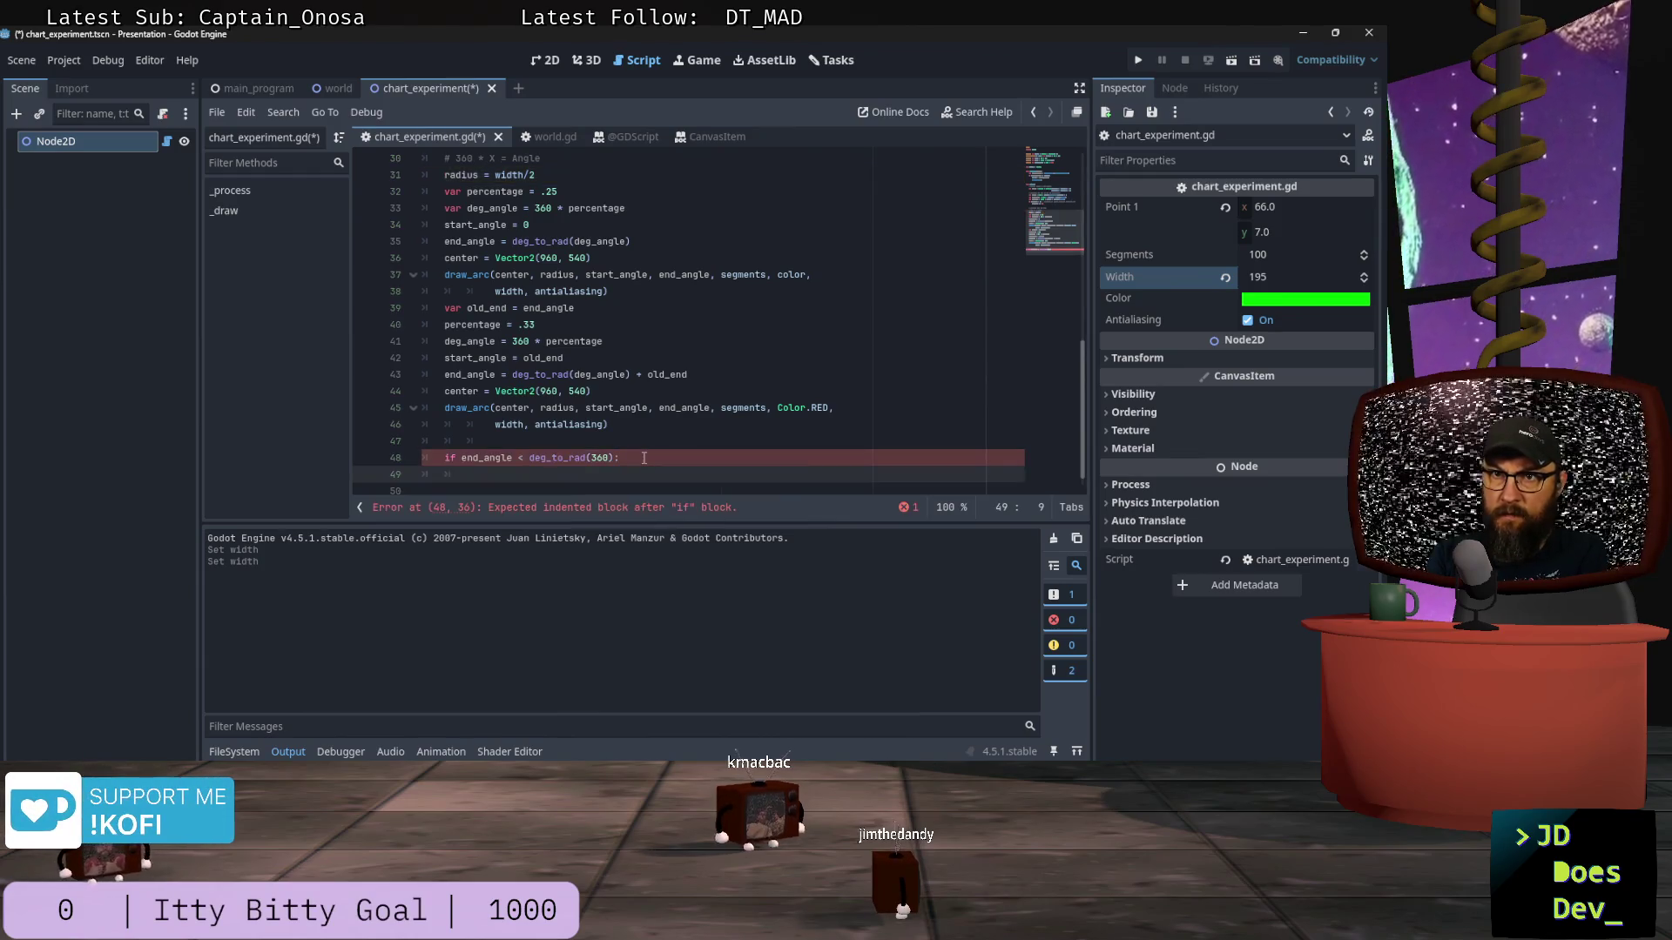
# Step: Copy the red draw_arc block (lines 42–46) under the if line and indent it
pyautogui.click(606, 425)
pyautogui.moveTo(606, 425); pyautogui.dragTo(372, 336)
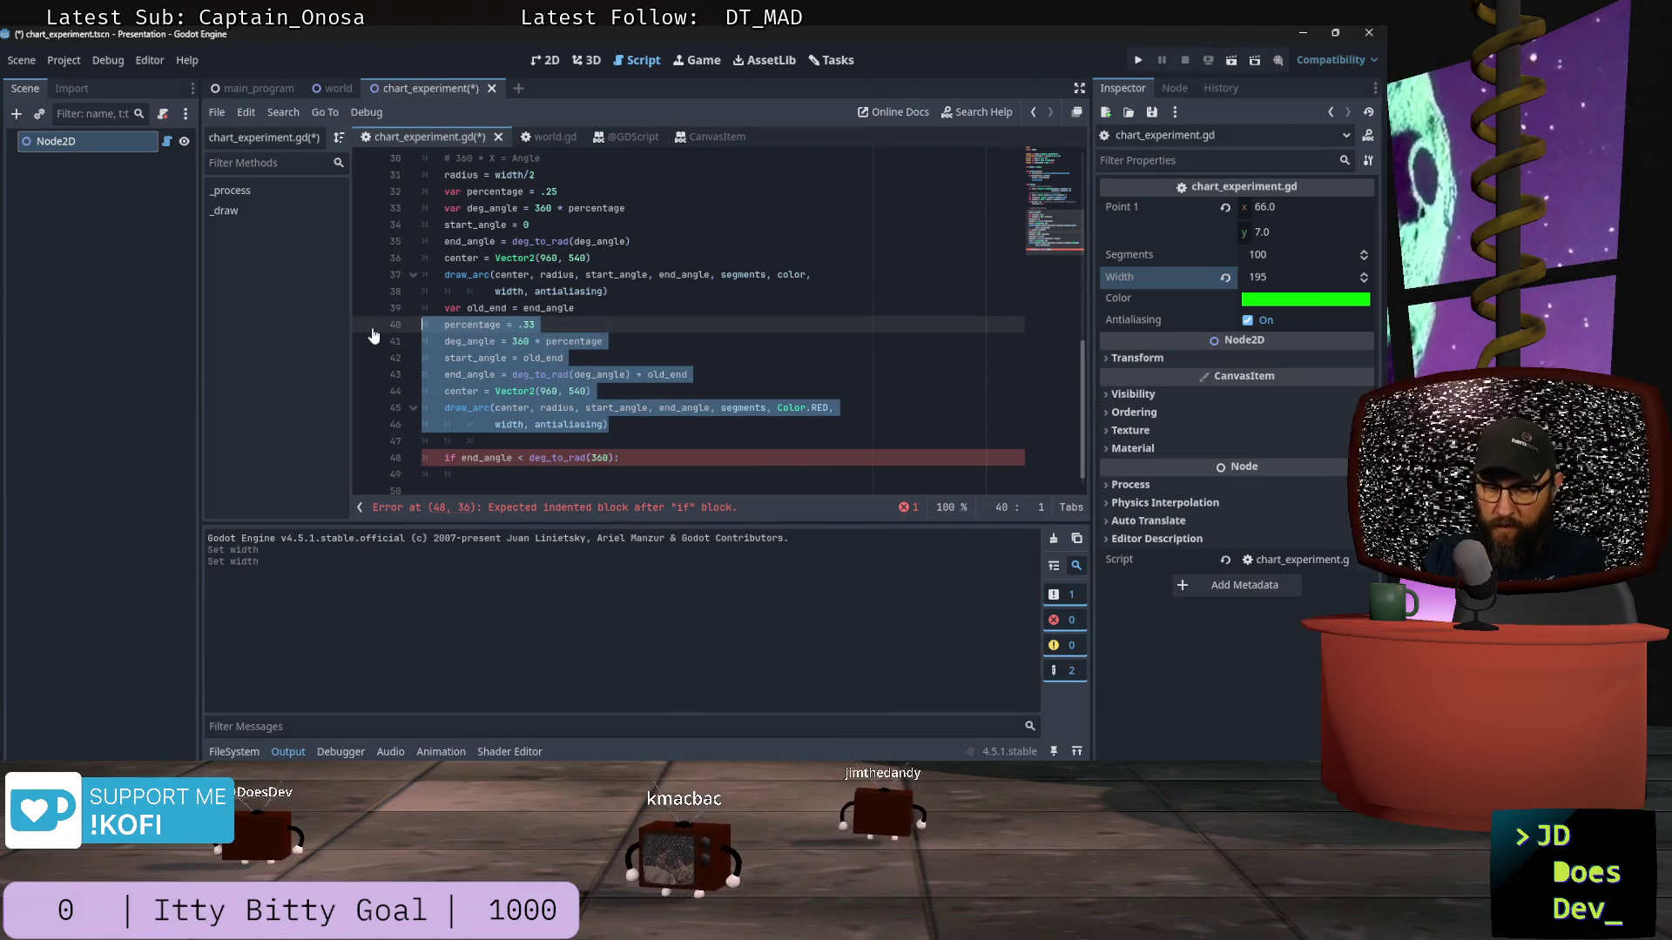
pyautogui.moveTo(607, 425); pyautogui.dragTo(420, 351)
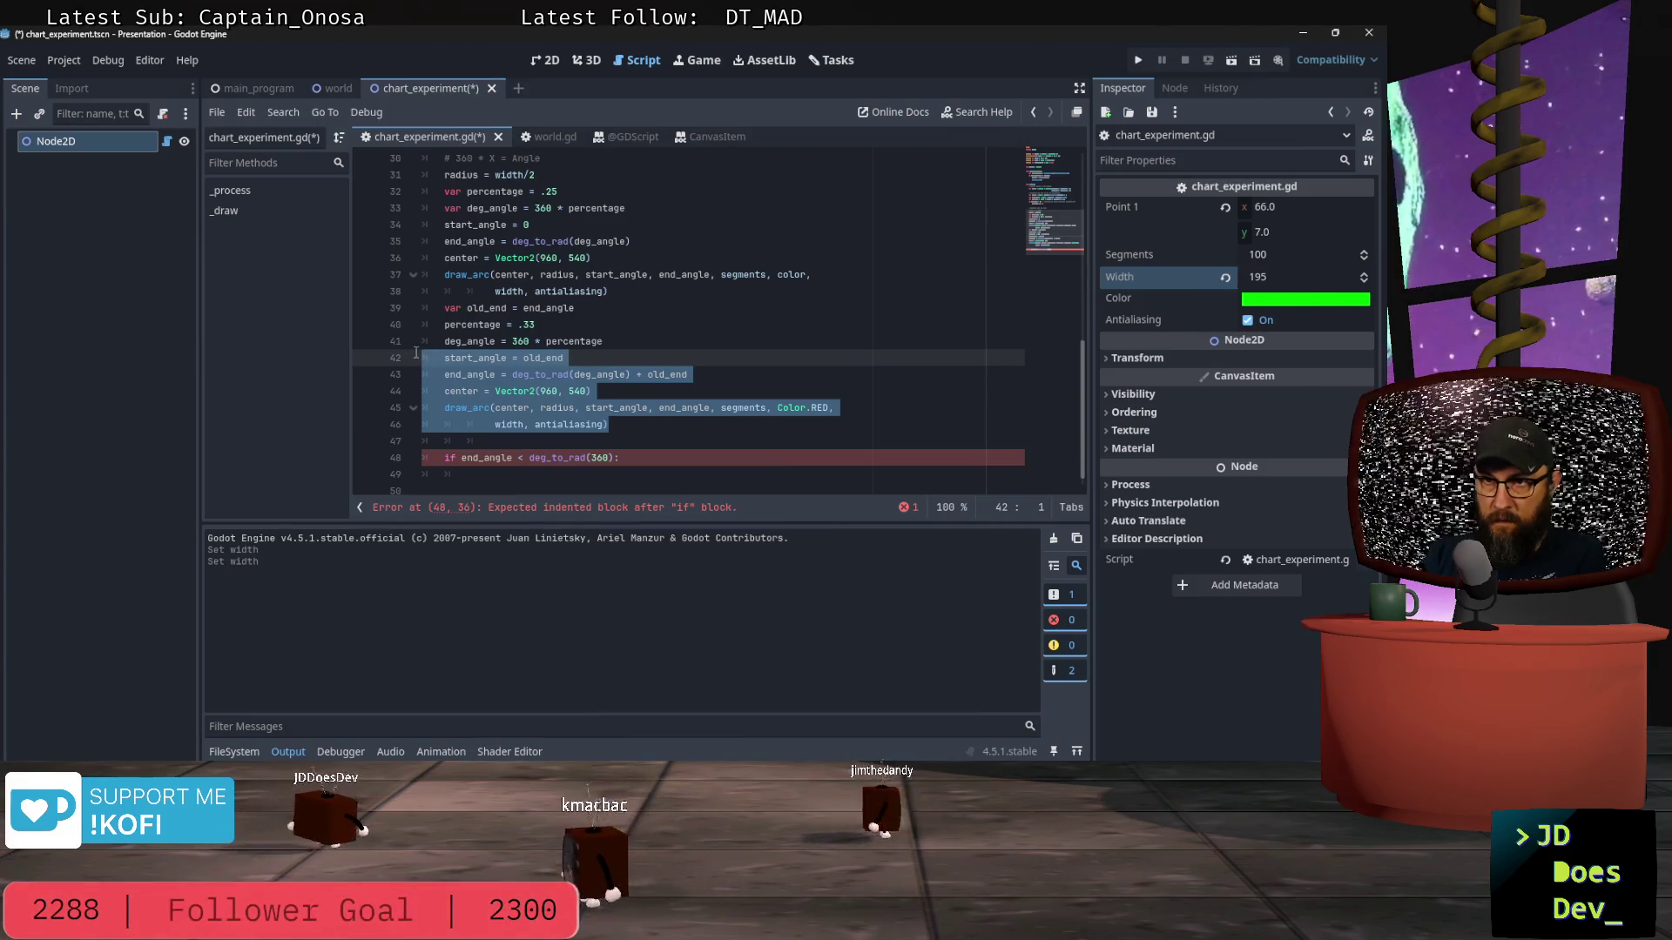
pyautogui.hotkey('ctrl', 'c')
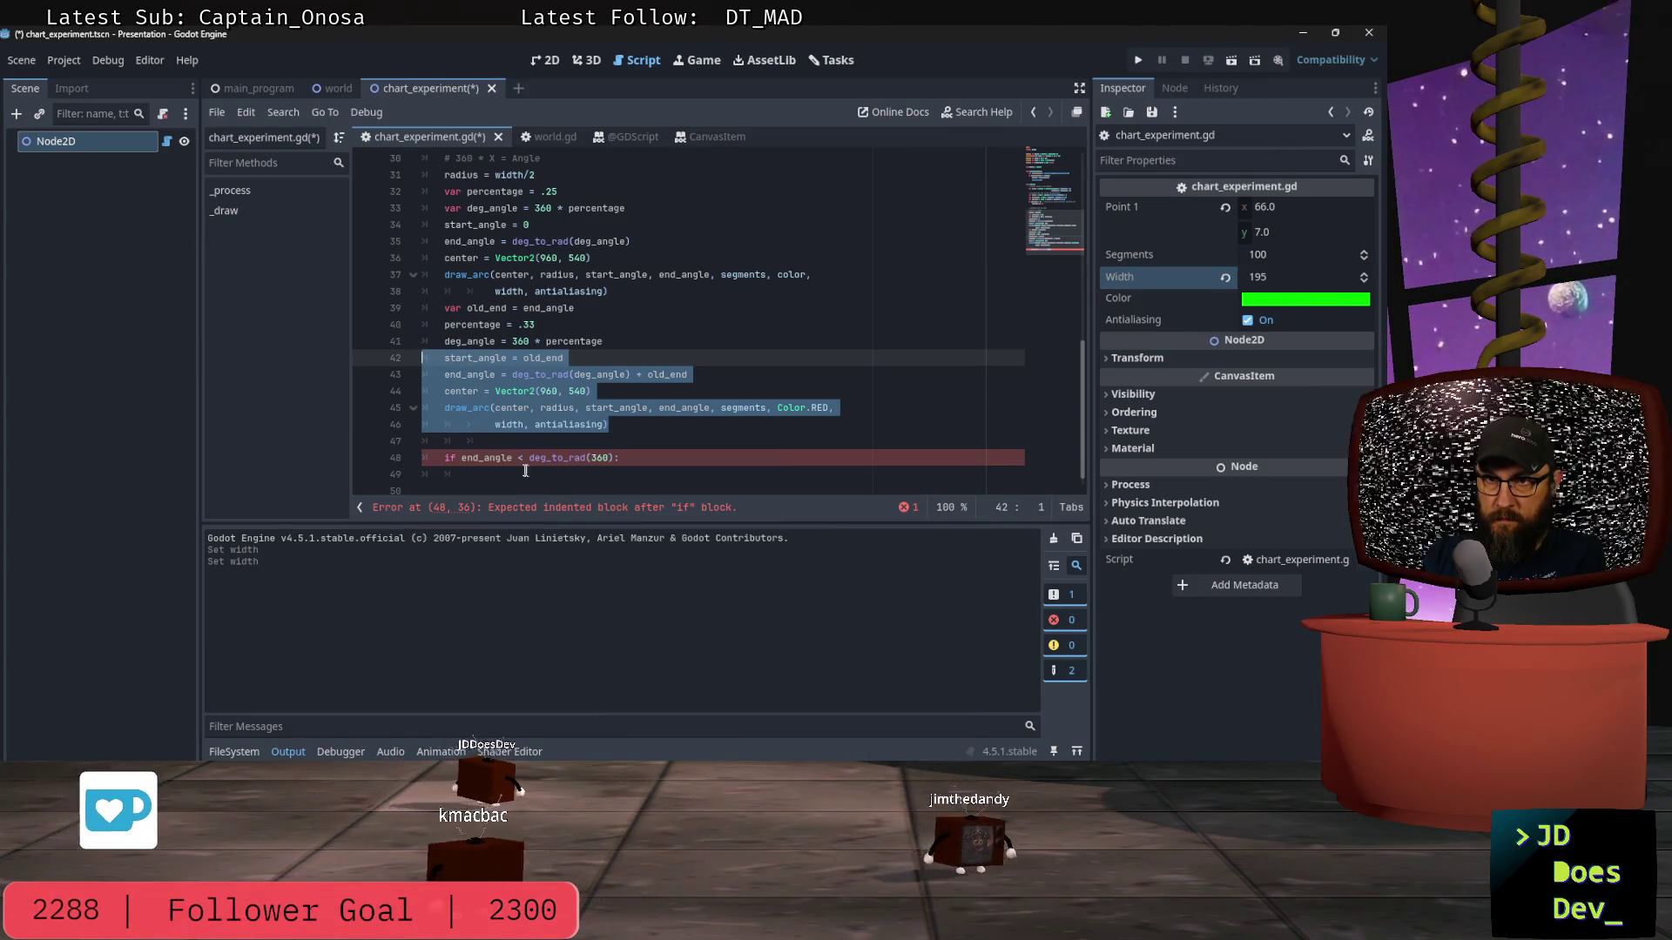
pyautogui.click(540, 474)
pyautogui.hotkey('ctrl', 'v')
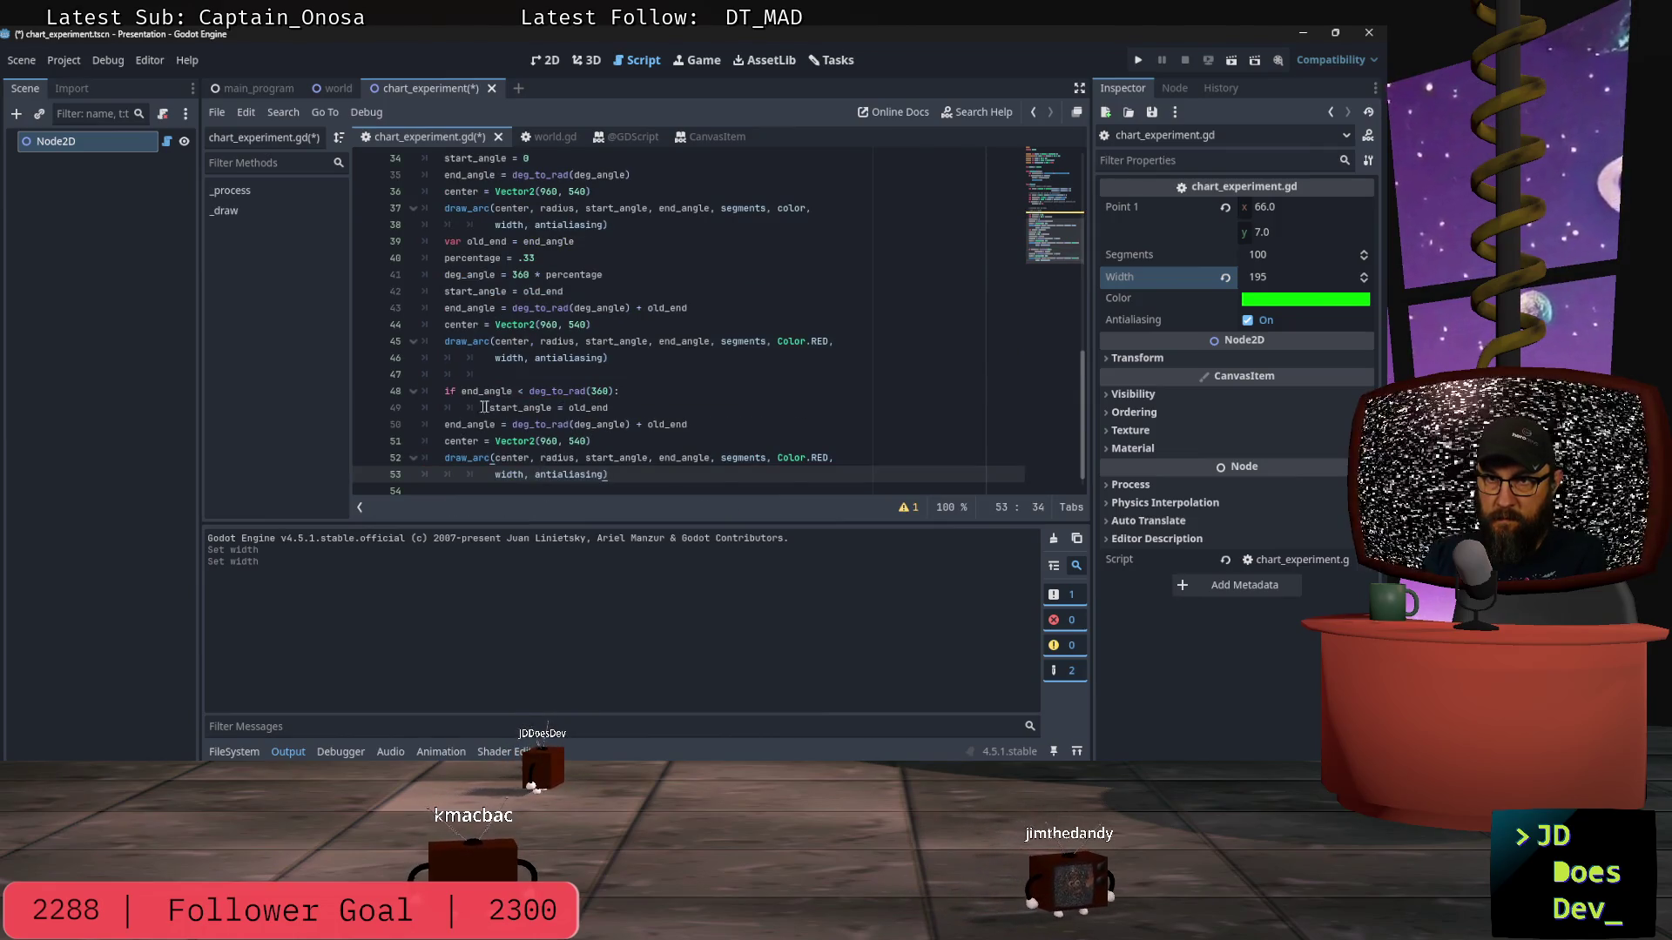
pyautogui.click(484, 407)
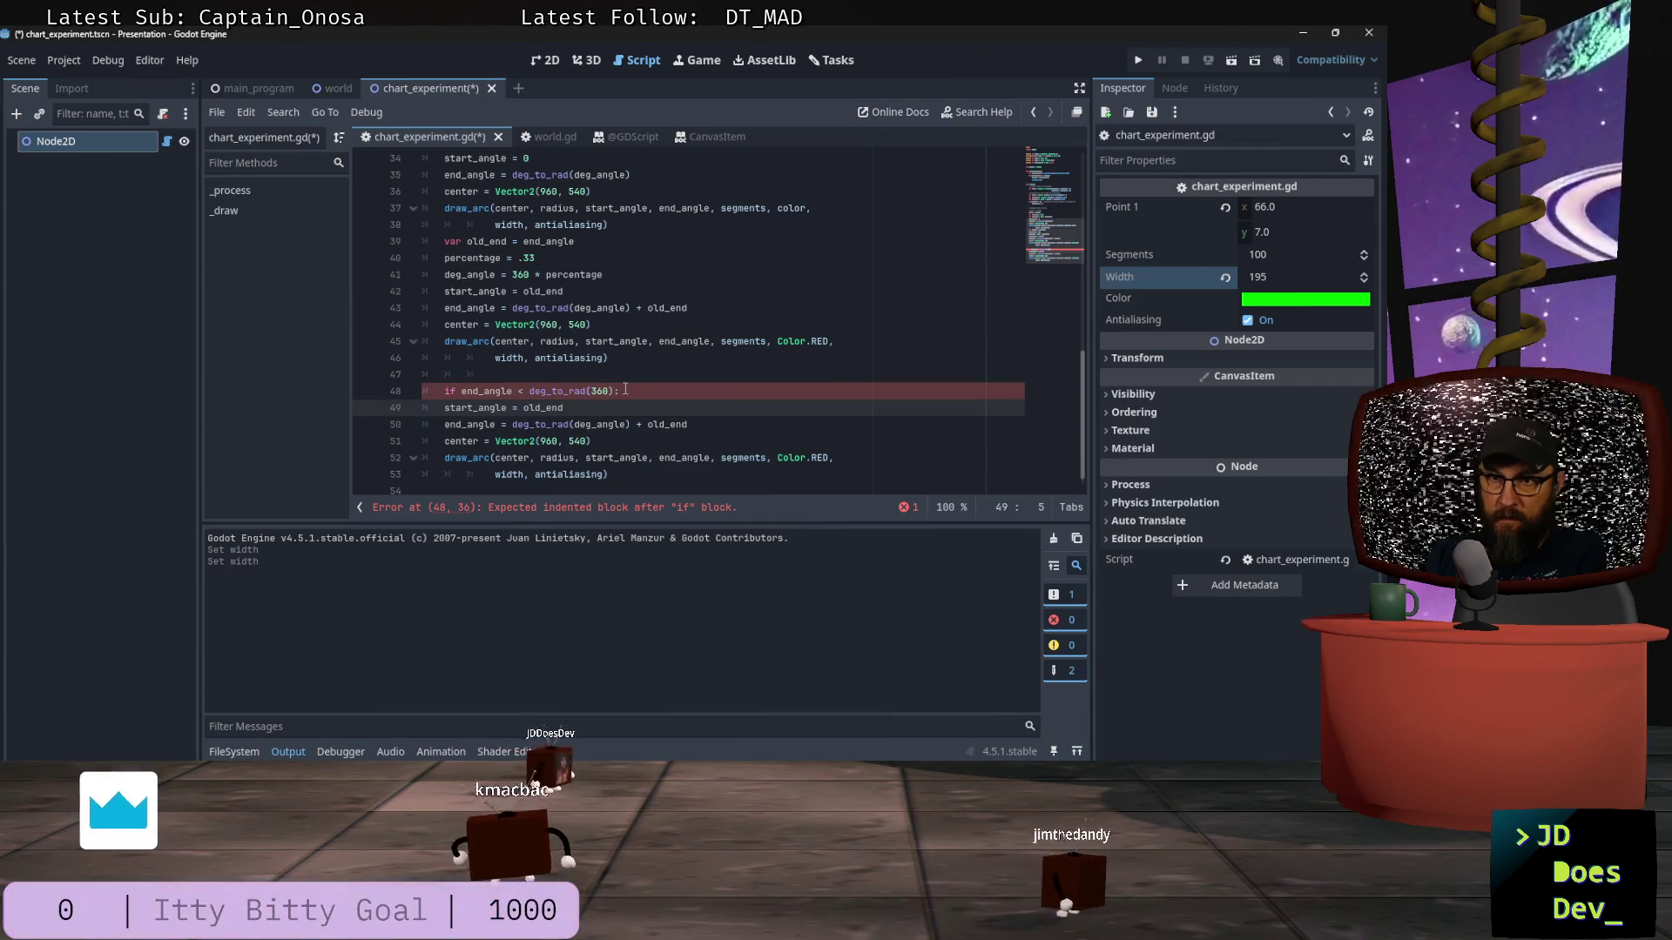
pyautogui.moveTo(608, 475)
pyautogui.mouseDown()
pyautogui.moveTo(488, 458)
pyautogui.moveTo(423, 408)
pyautogui.mouseUp()
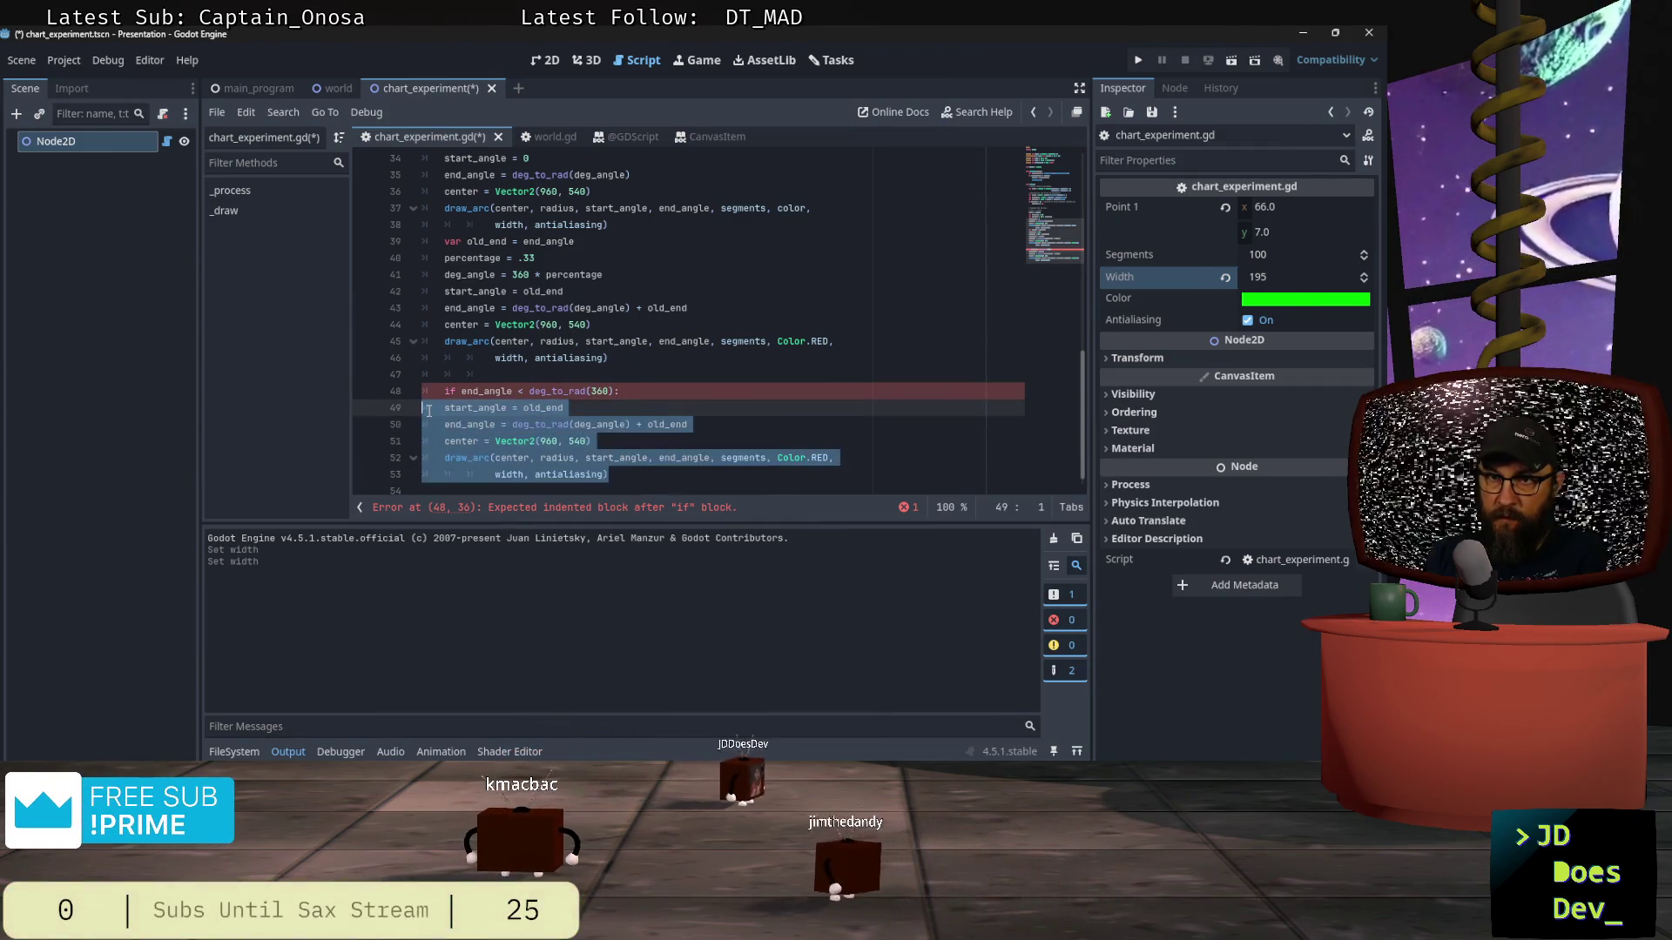
pyautogui.press('Tab')
pyautogui.click(609, 404)
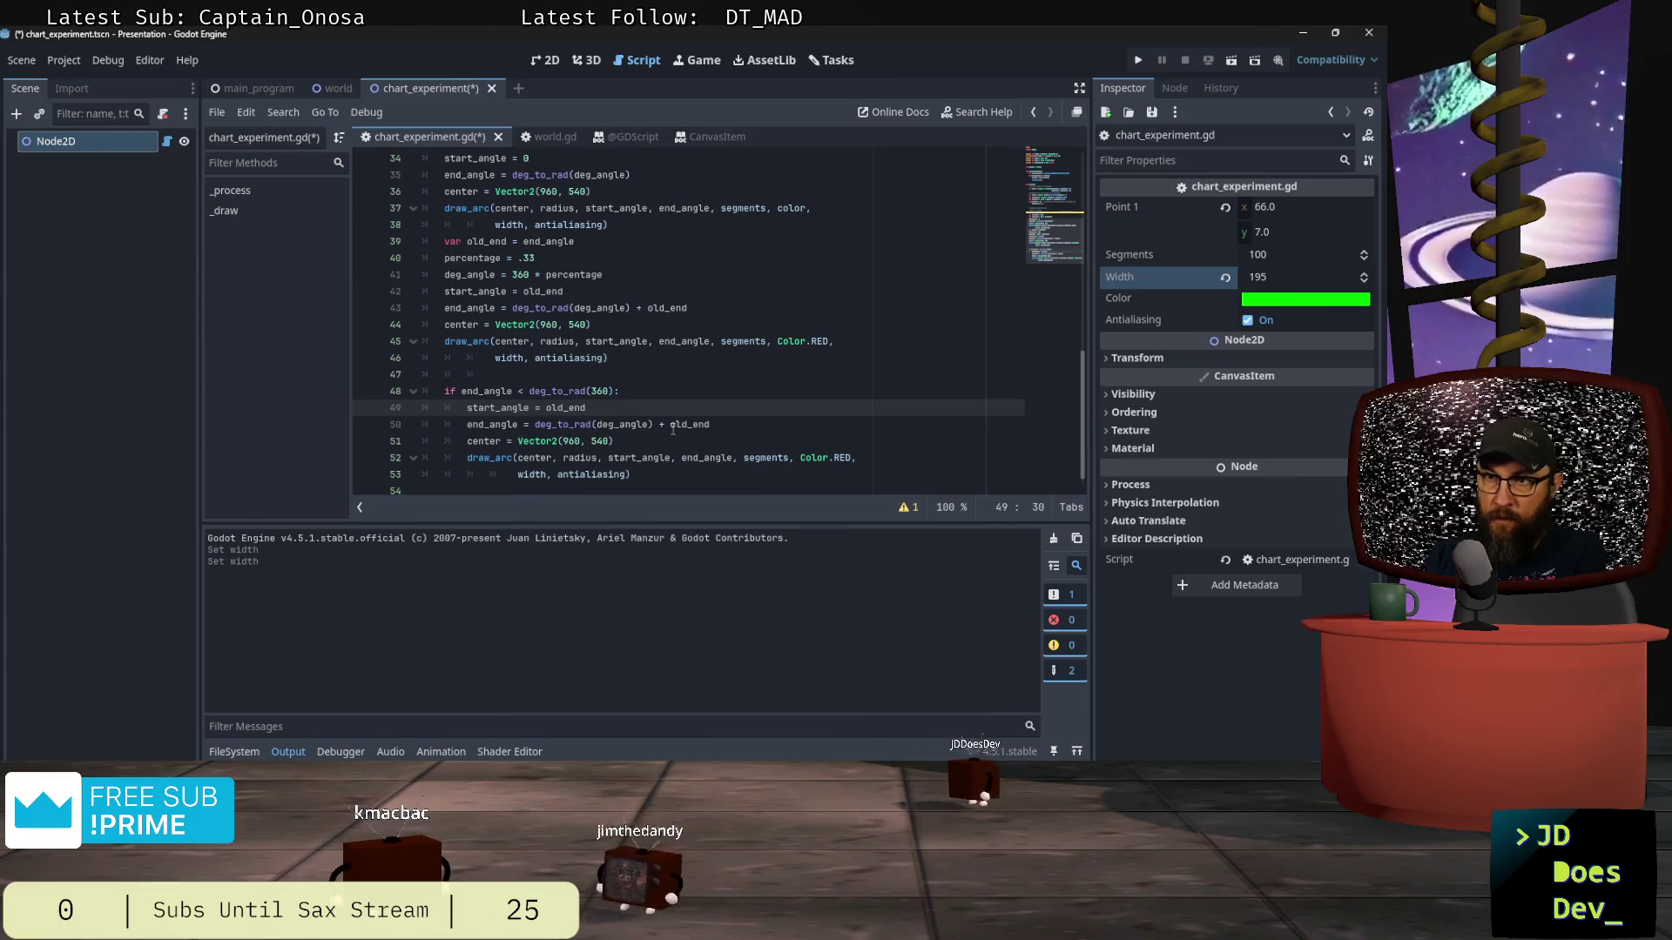
# Step: Make the copied slice's end_angle deg_to_rad(360)
pyautogui.rightClick(632, 416)
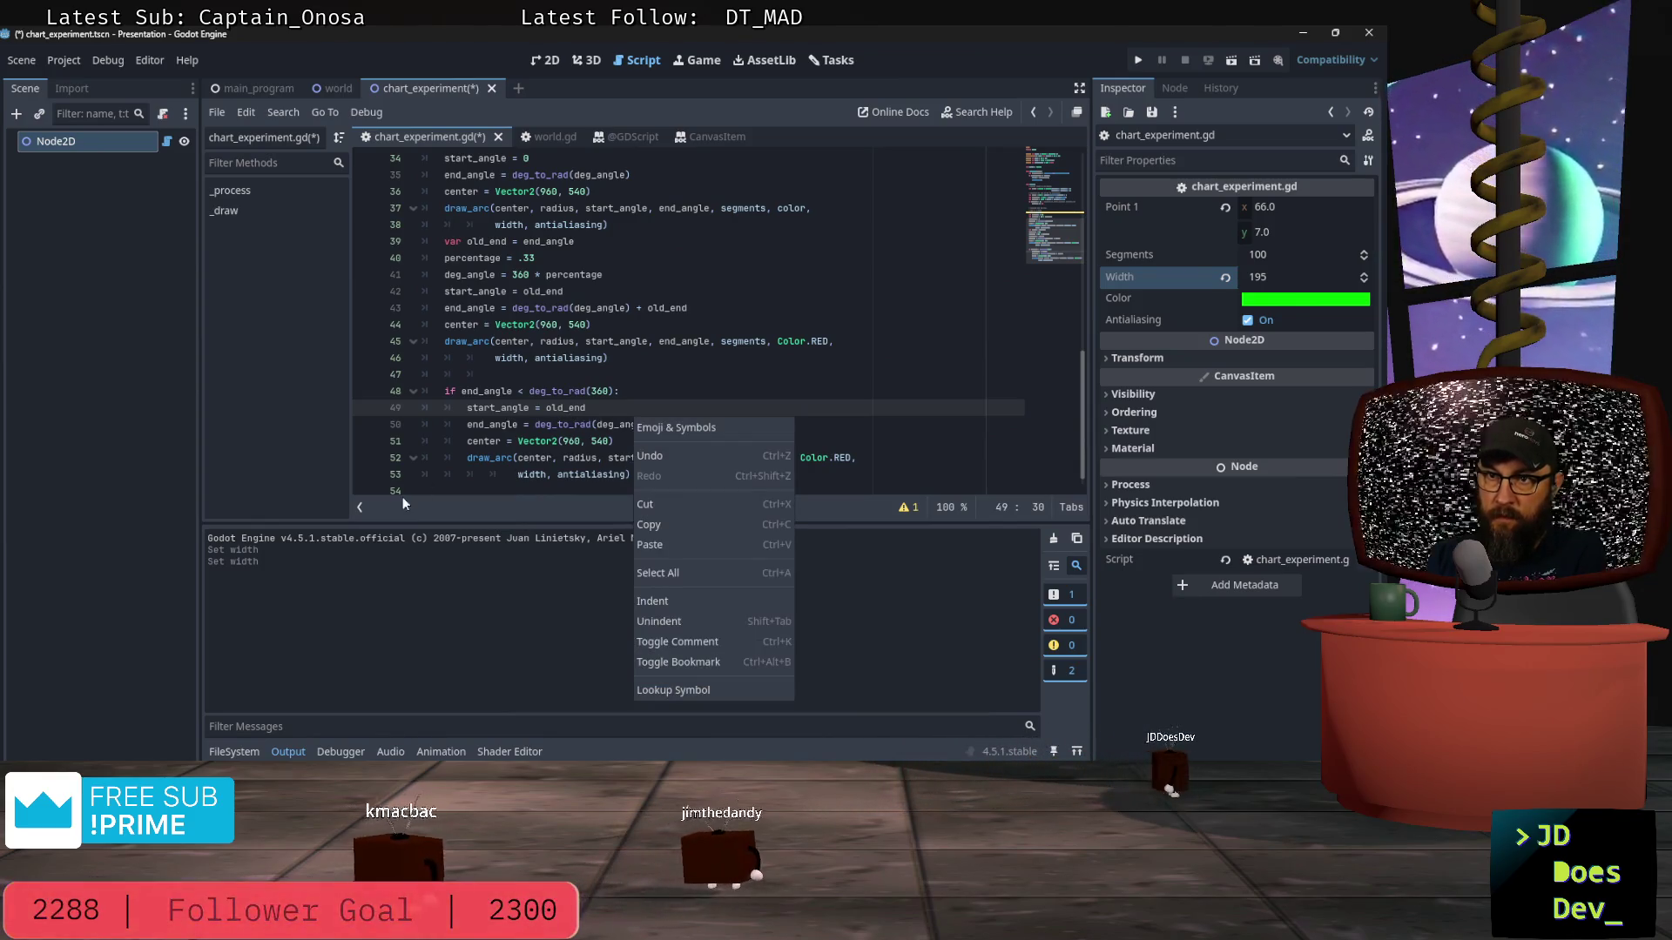
pyautogui.press('Escape')
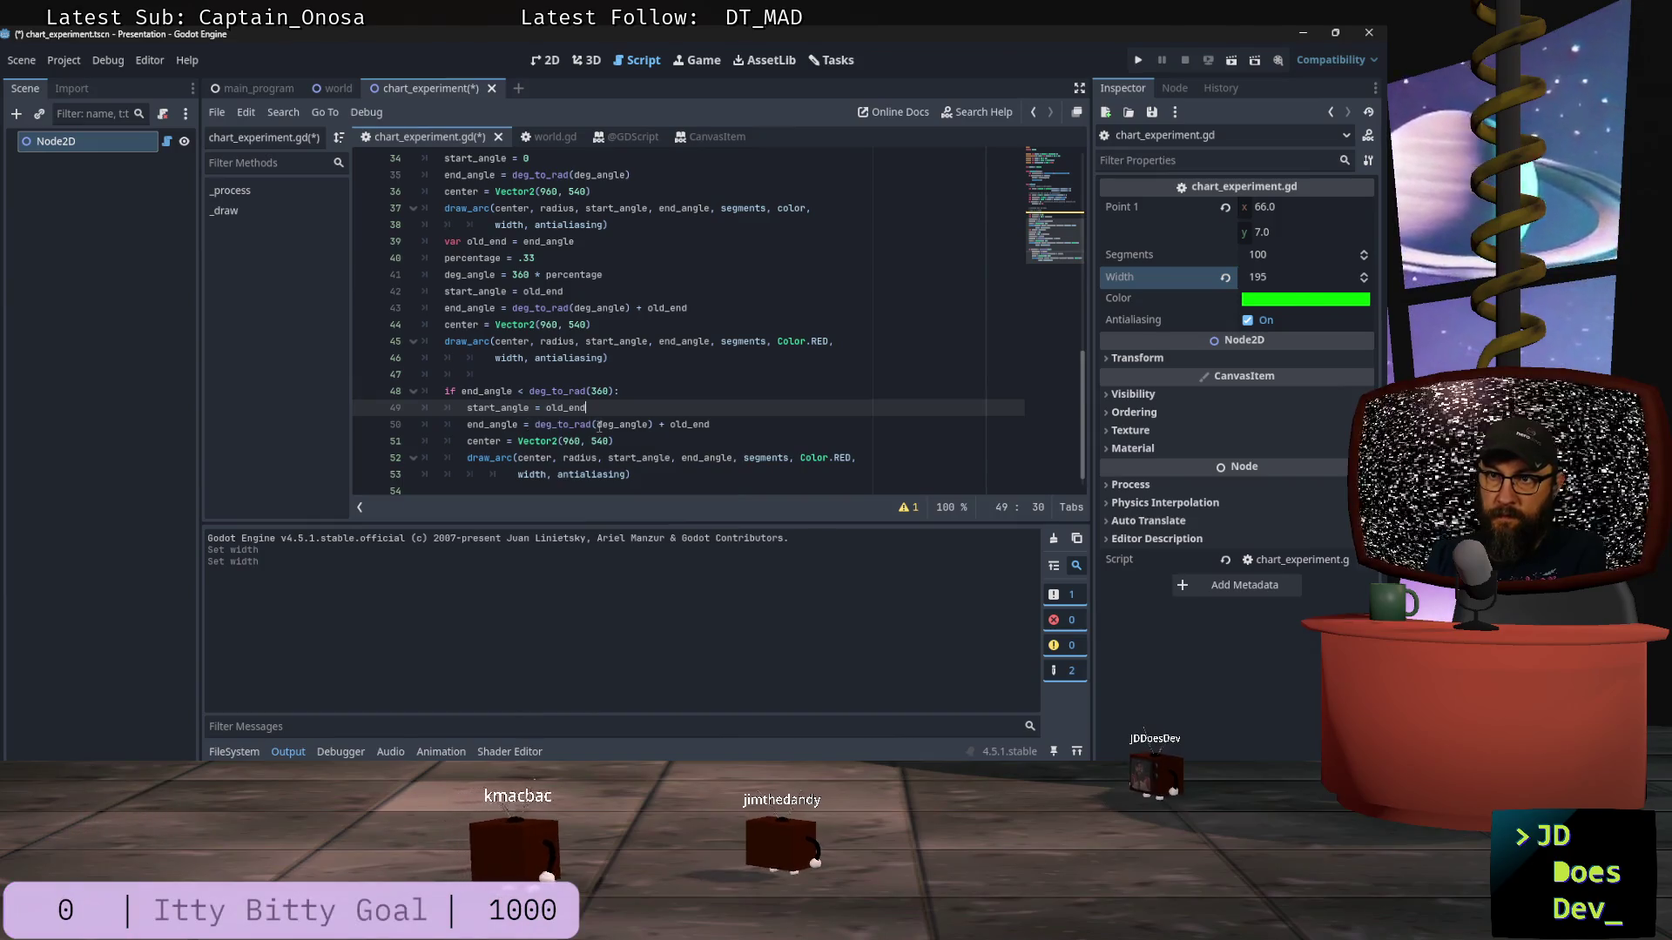
pyautogui.click(598, 425)
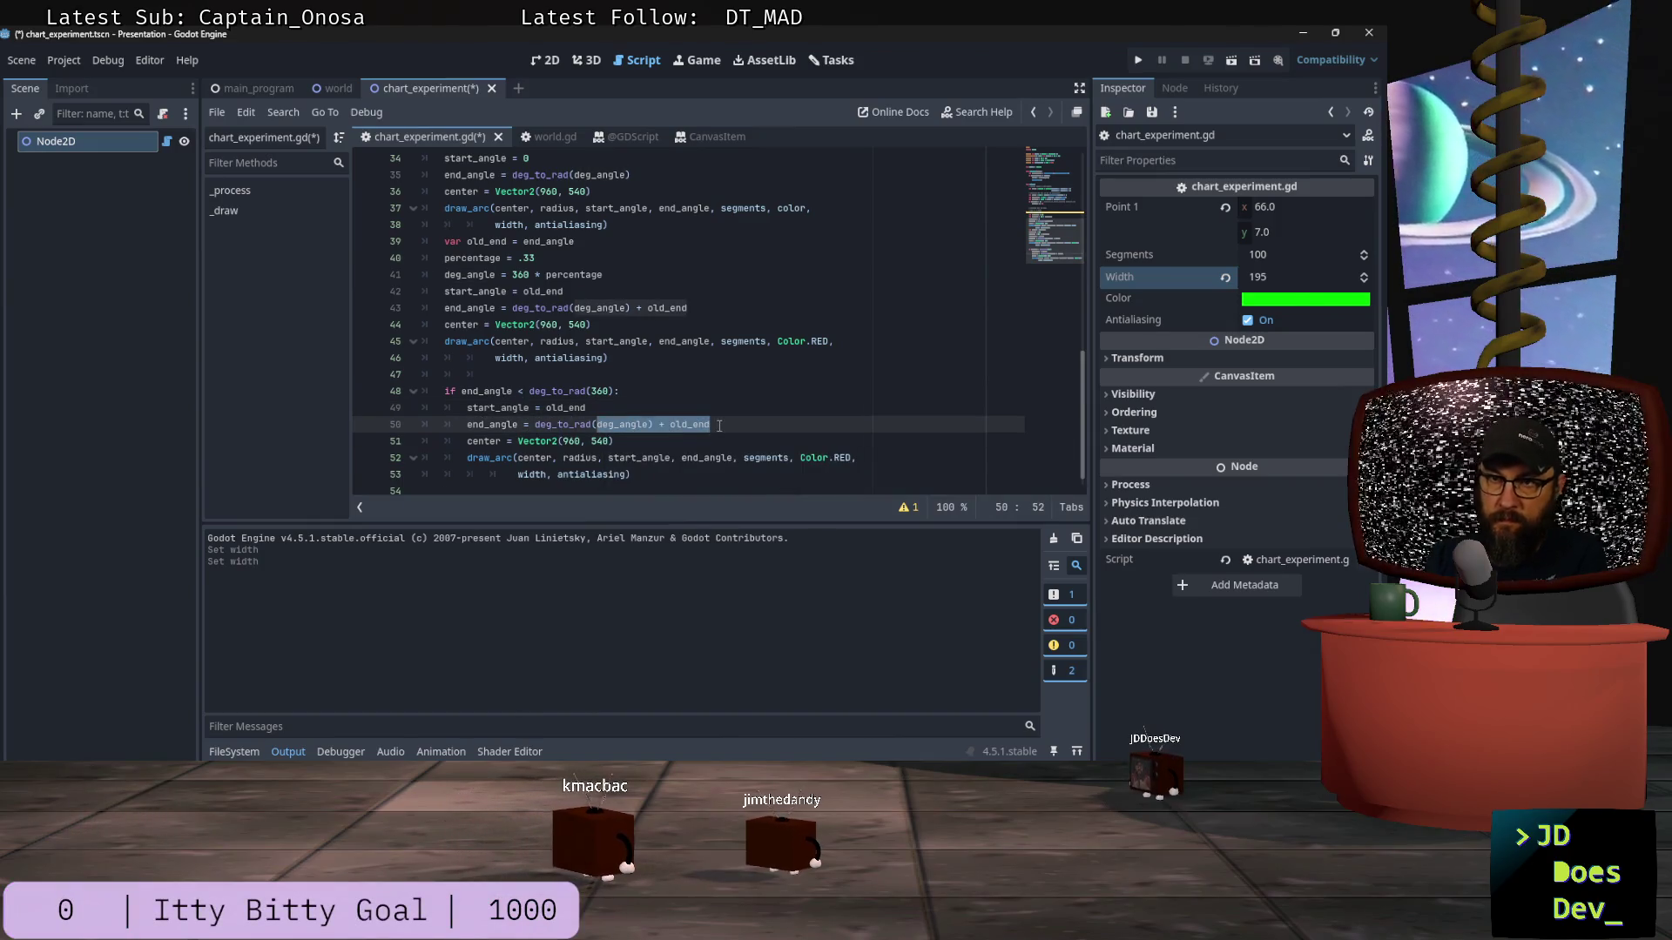
pyautogui.press('BackSpace')
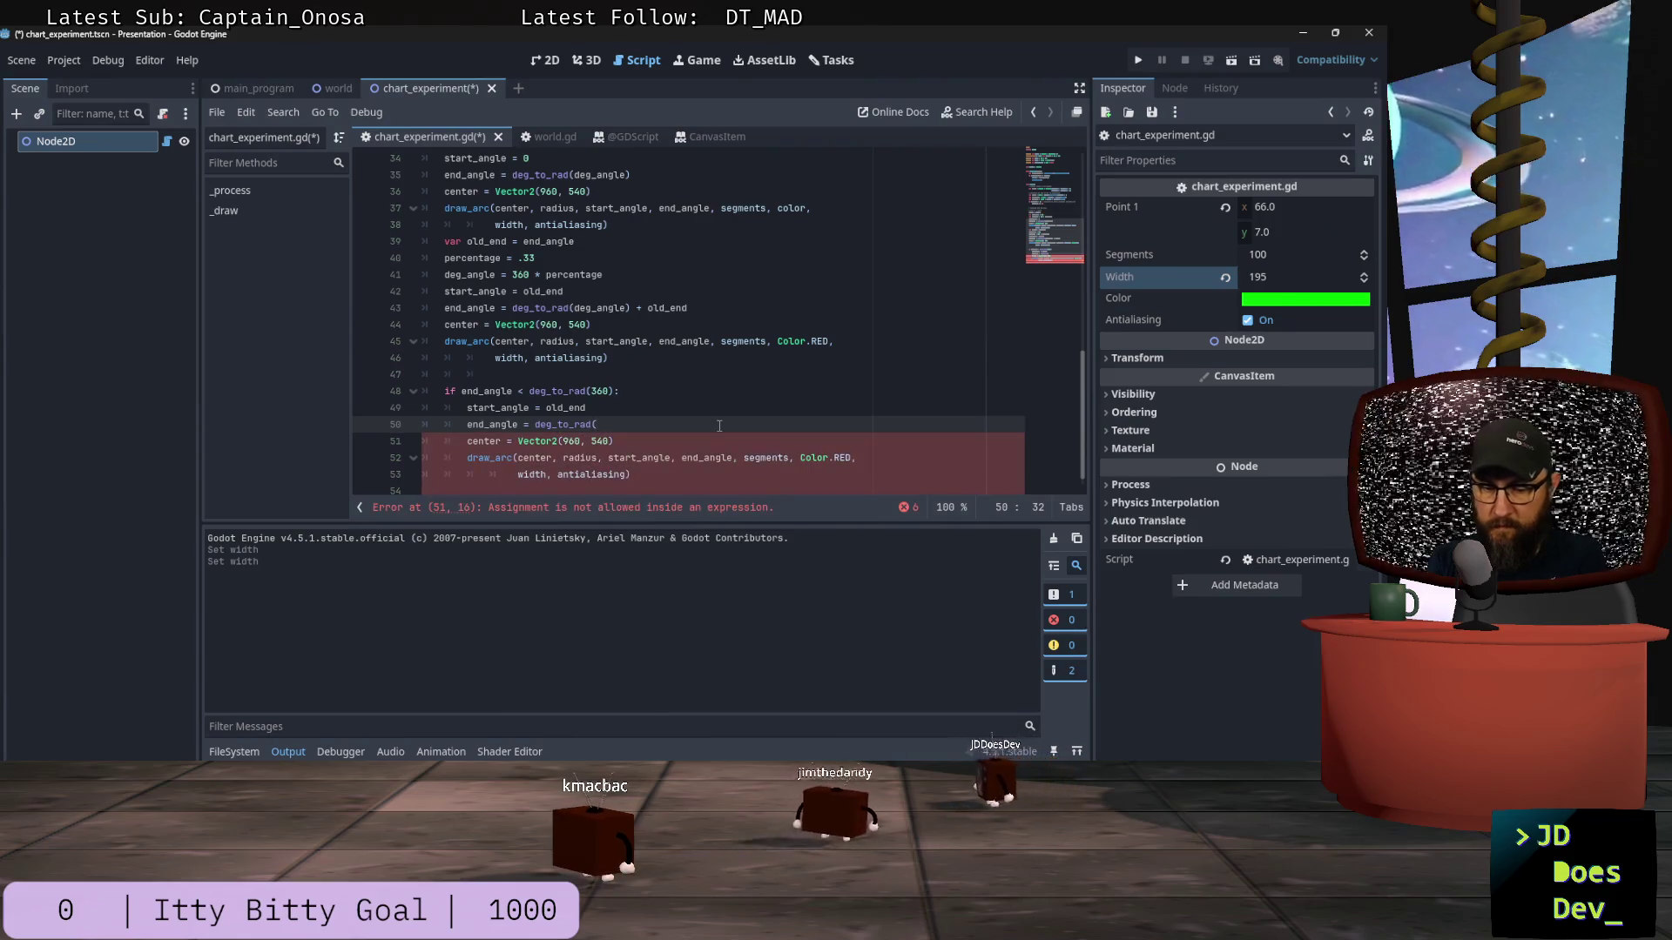
pyautogui.write('360)')
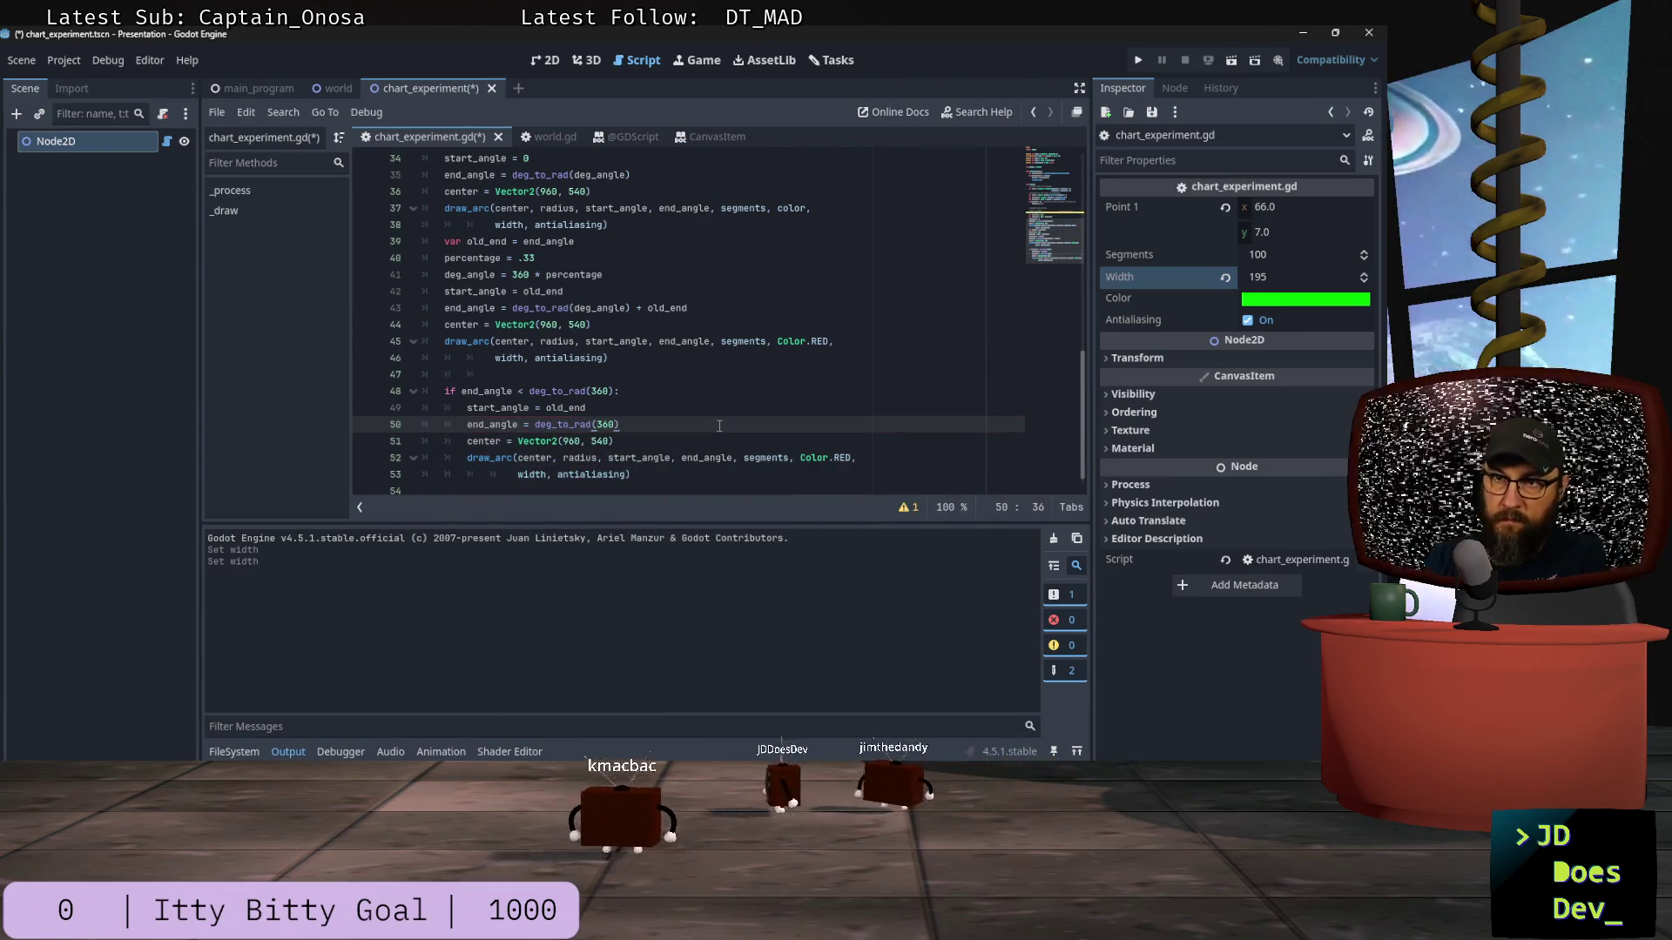
# Step: Change the copied arc's colour from Color.RED to Color.BLUE and save the script
pyautogui.click(633, 443)
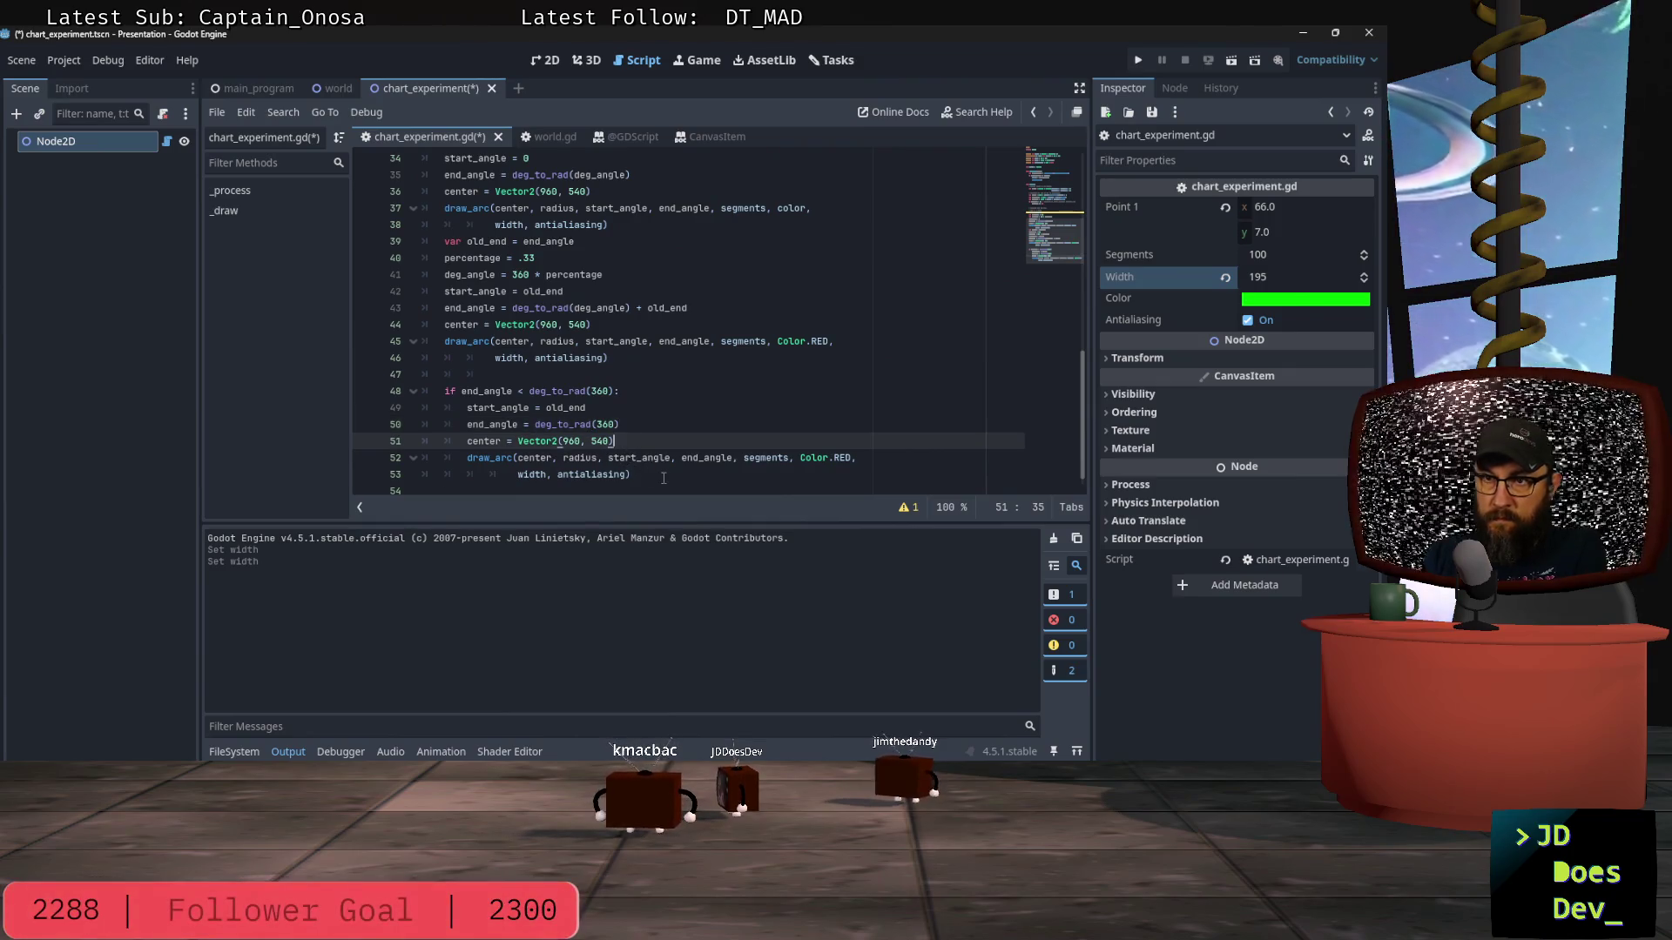
pyautogui.click(662, 478)
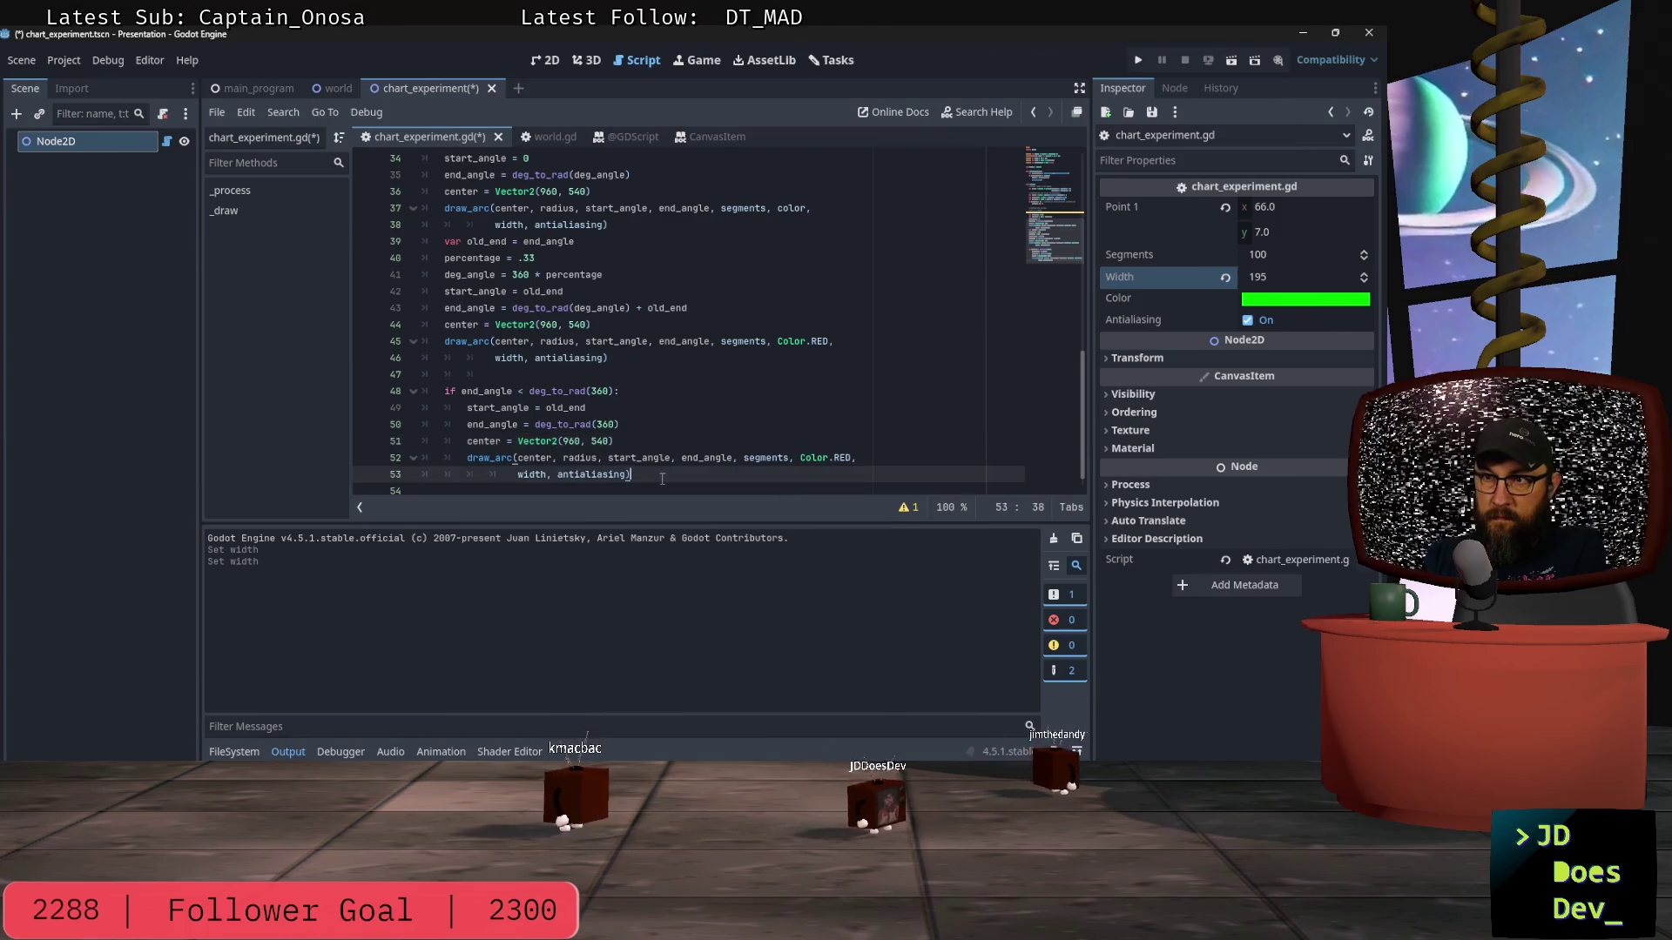
pyautogui.click(867, 458)
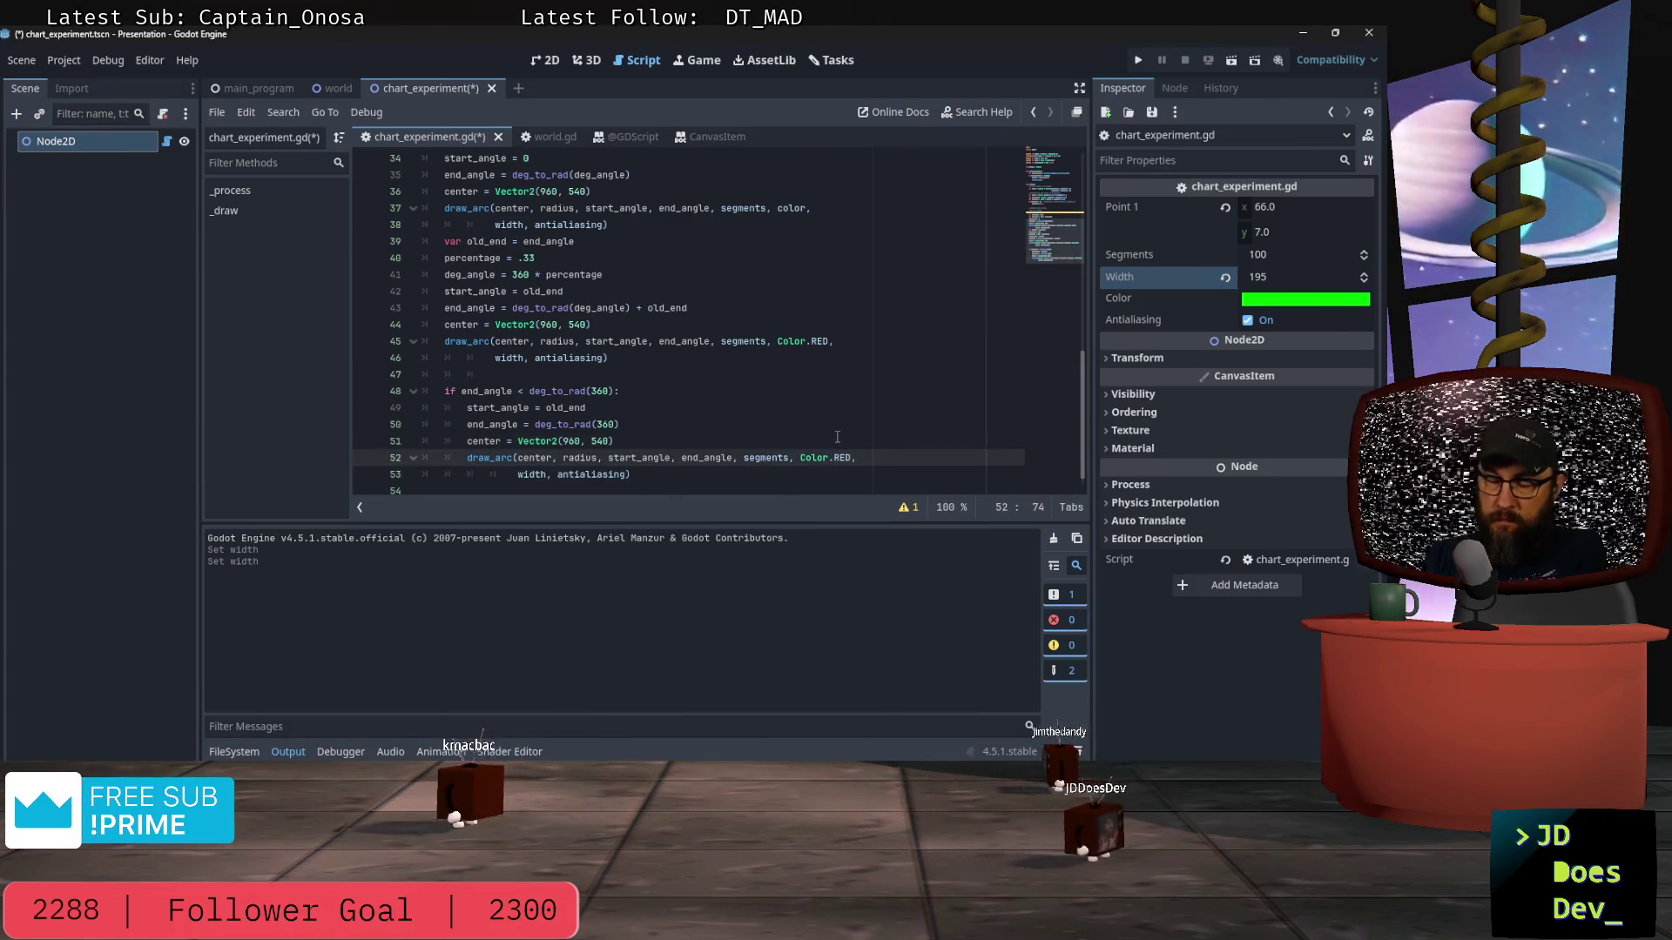
pyautogui.hotkey('shift', 'Right')
pyautogui.hotkey('shift', 'Right')
pyautogui.write('BL')
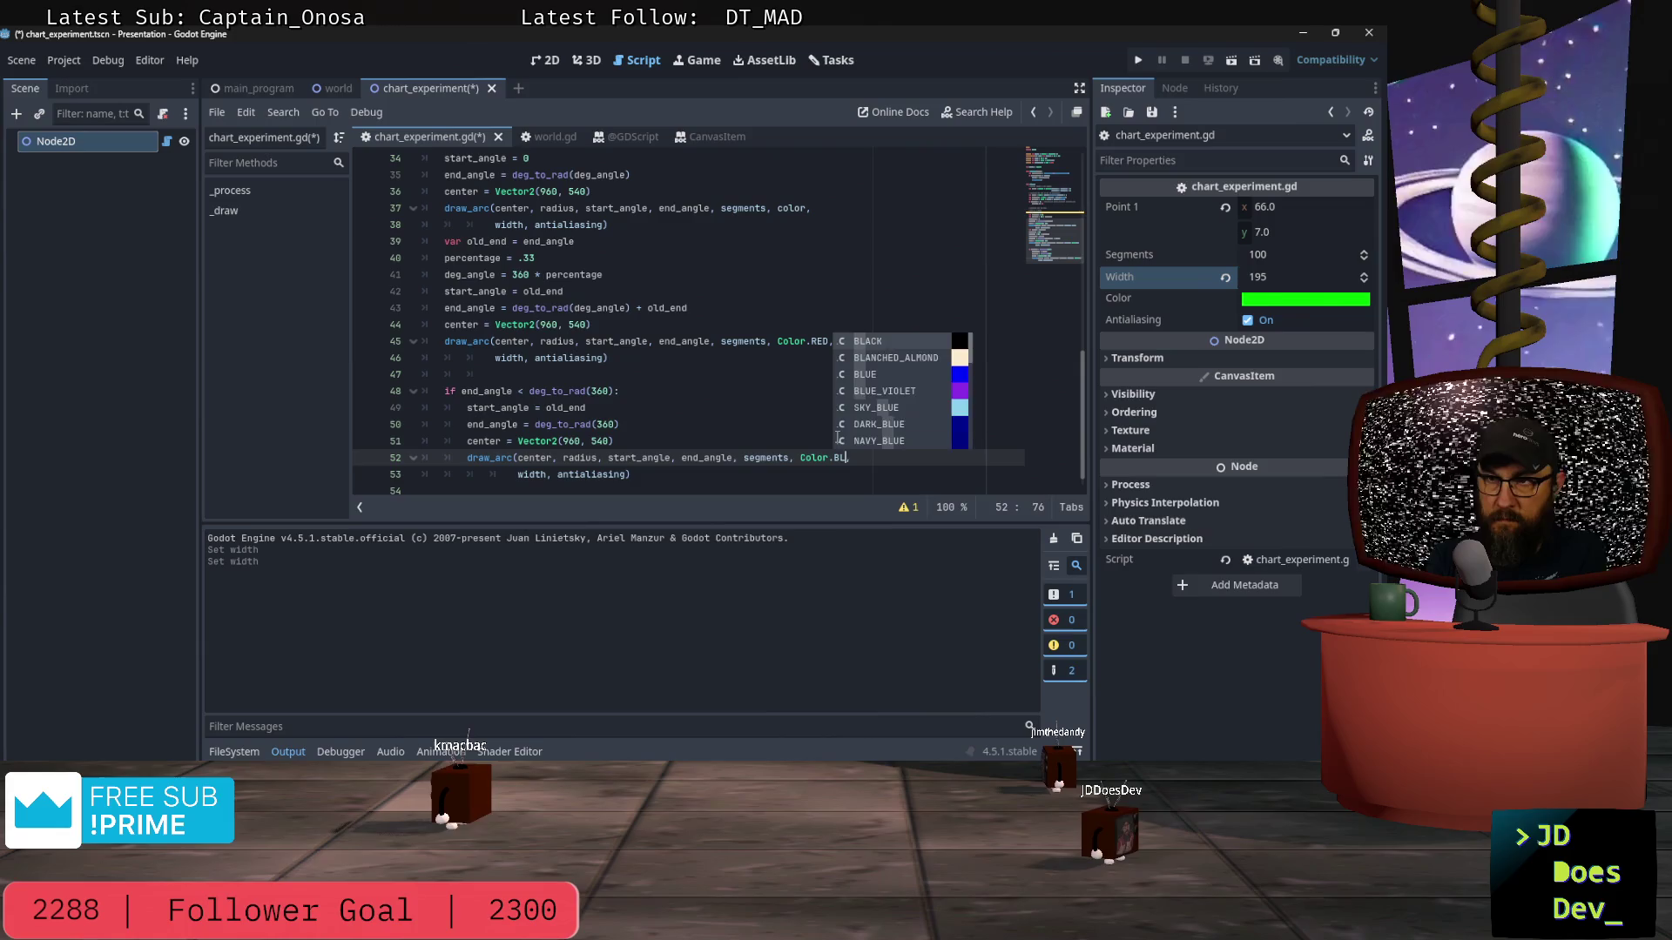
pyautogui.click(664, 481)
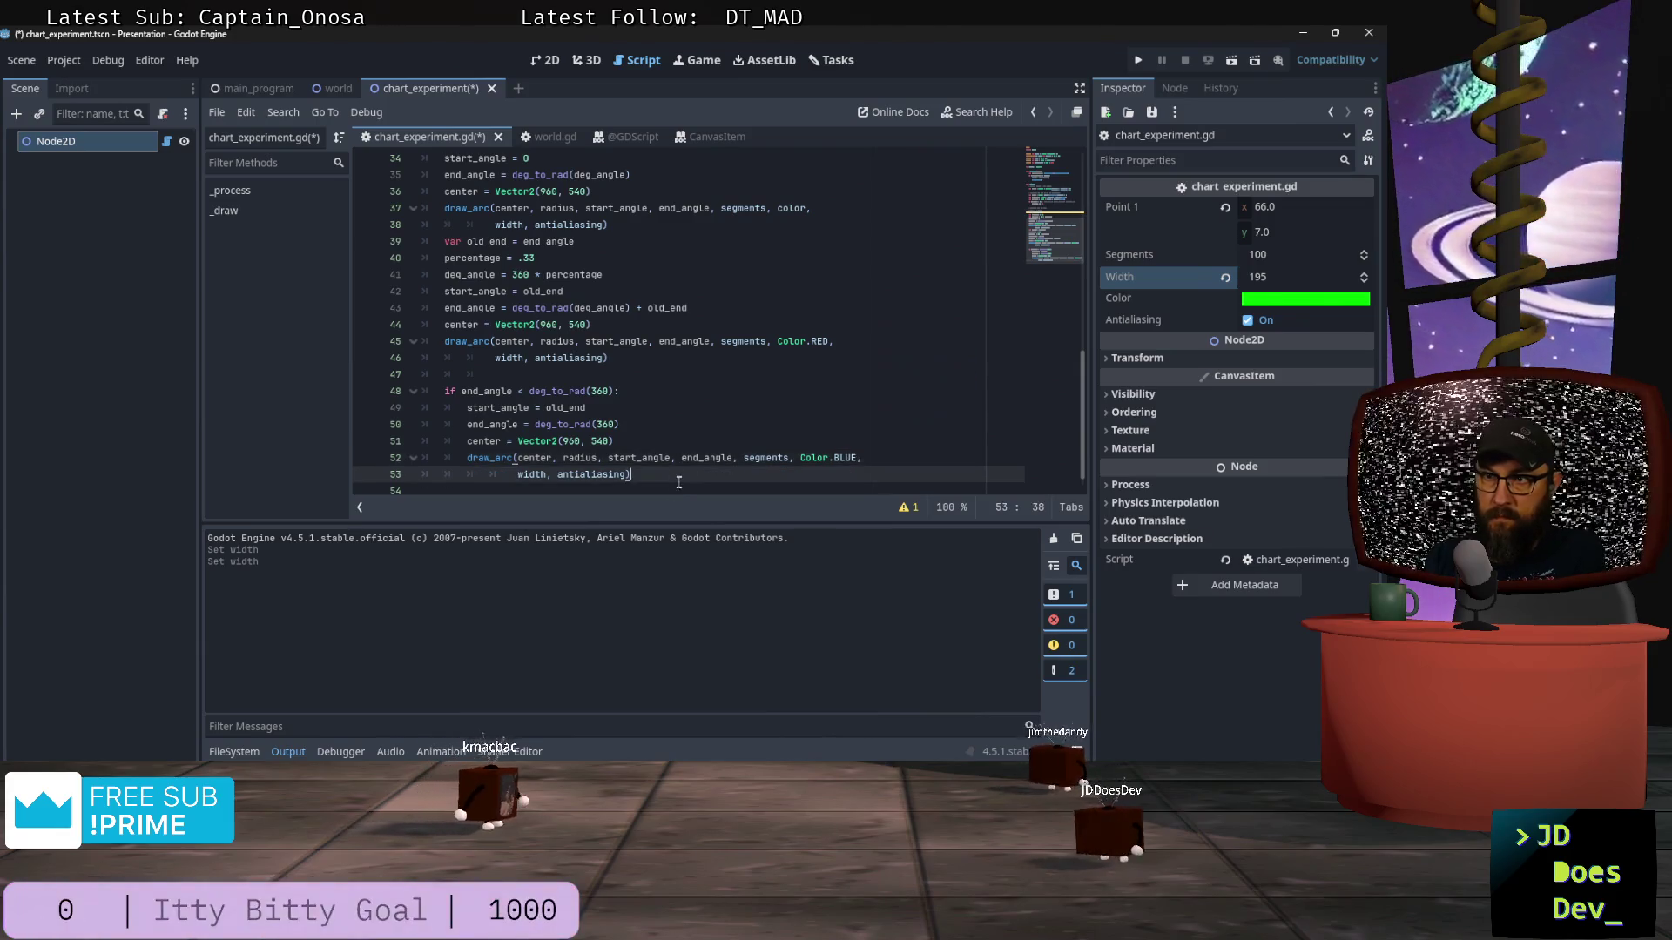
pyautogui.hotkey('ctrl', 's')
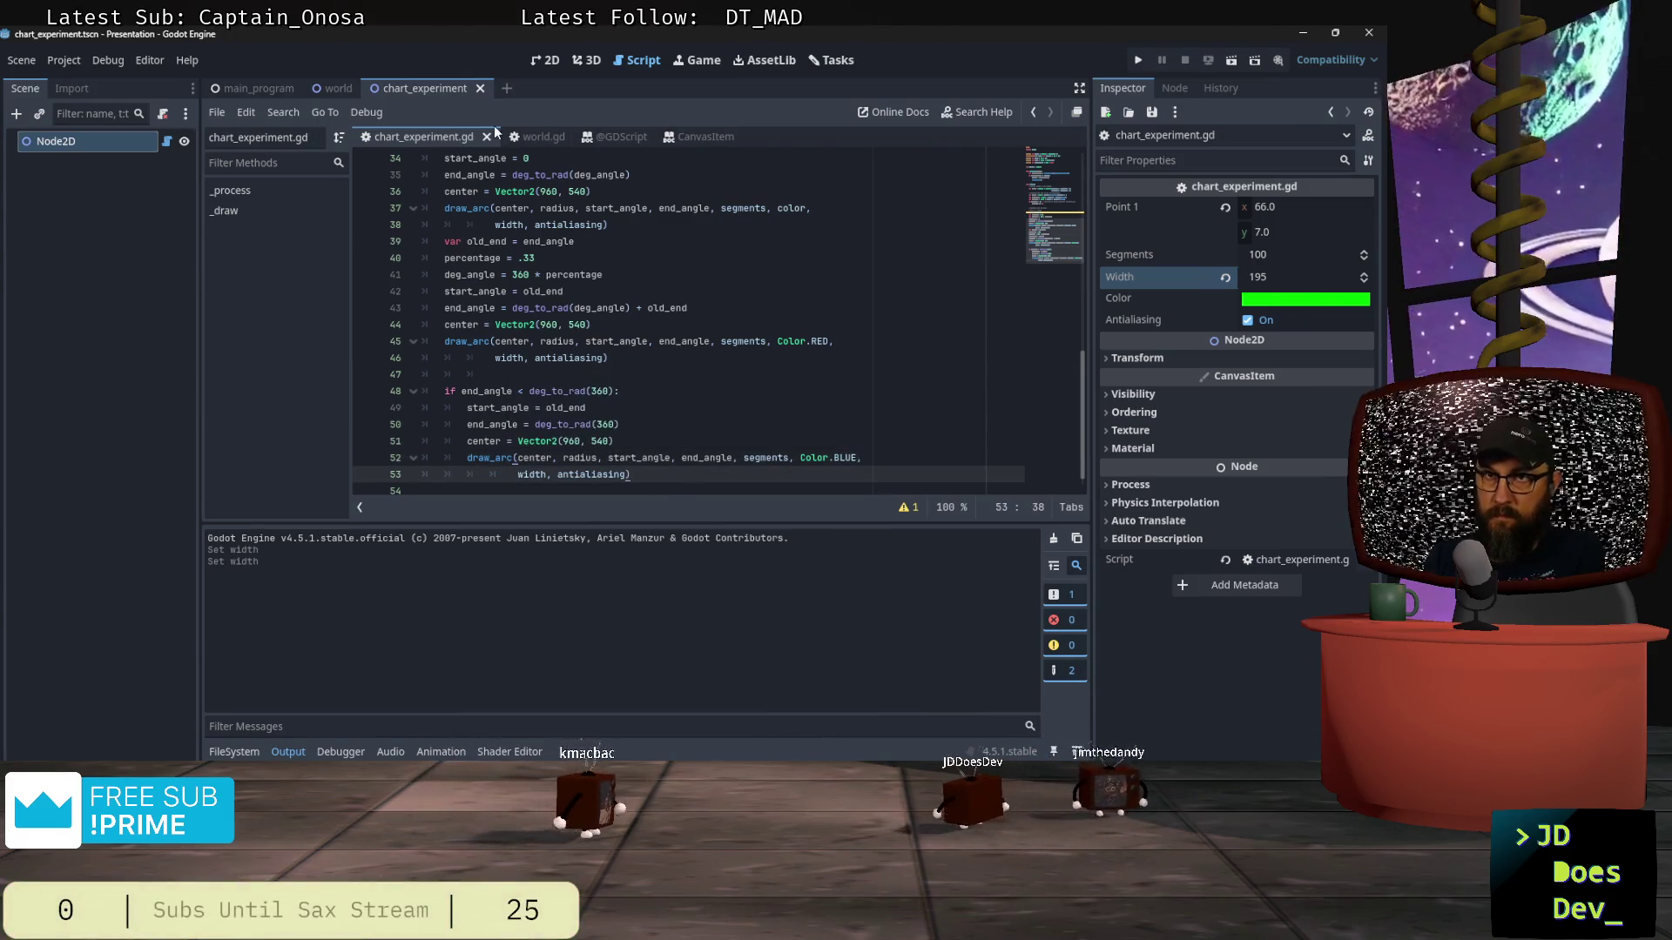
pyautogui.click(546, 60)
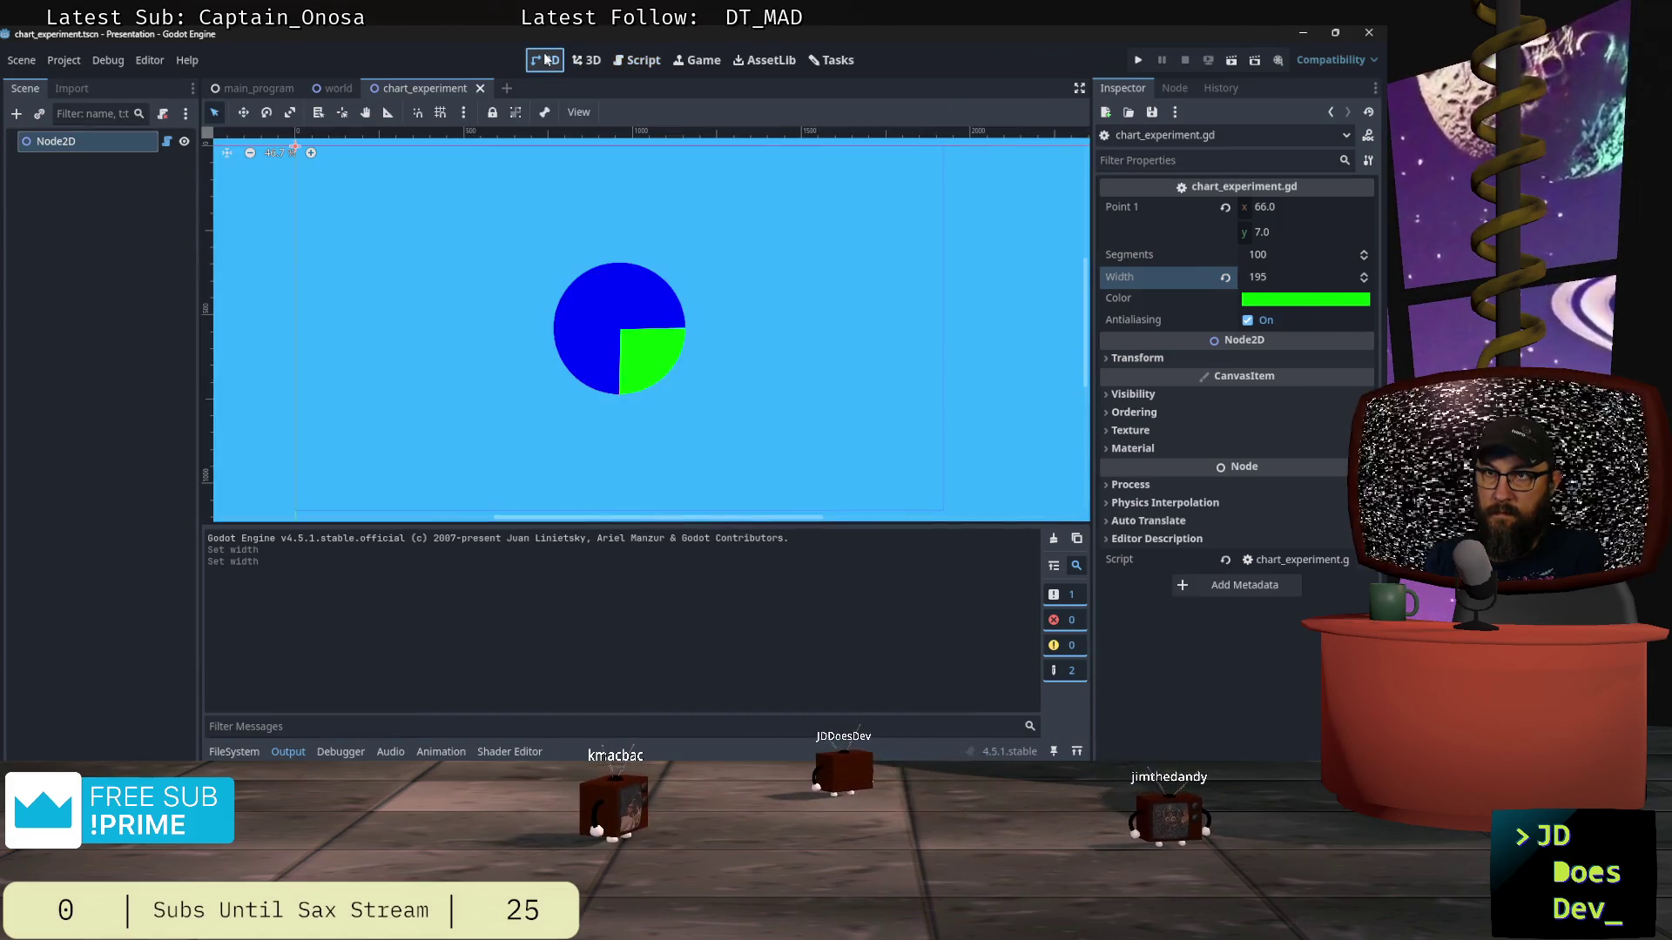
pyautogui.click(586, 61)
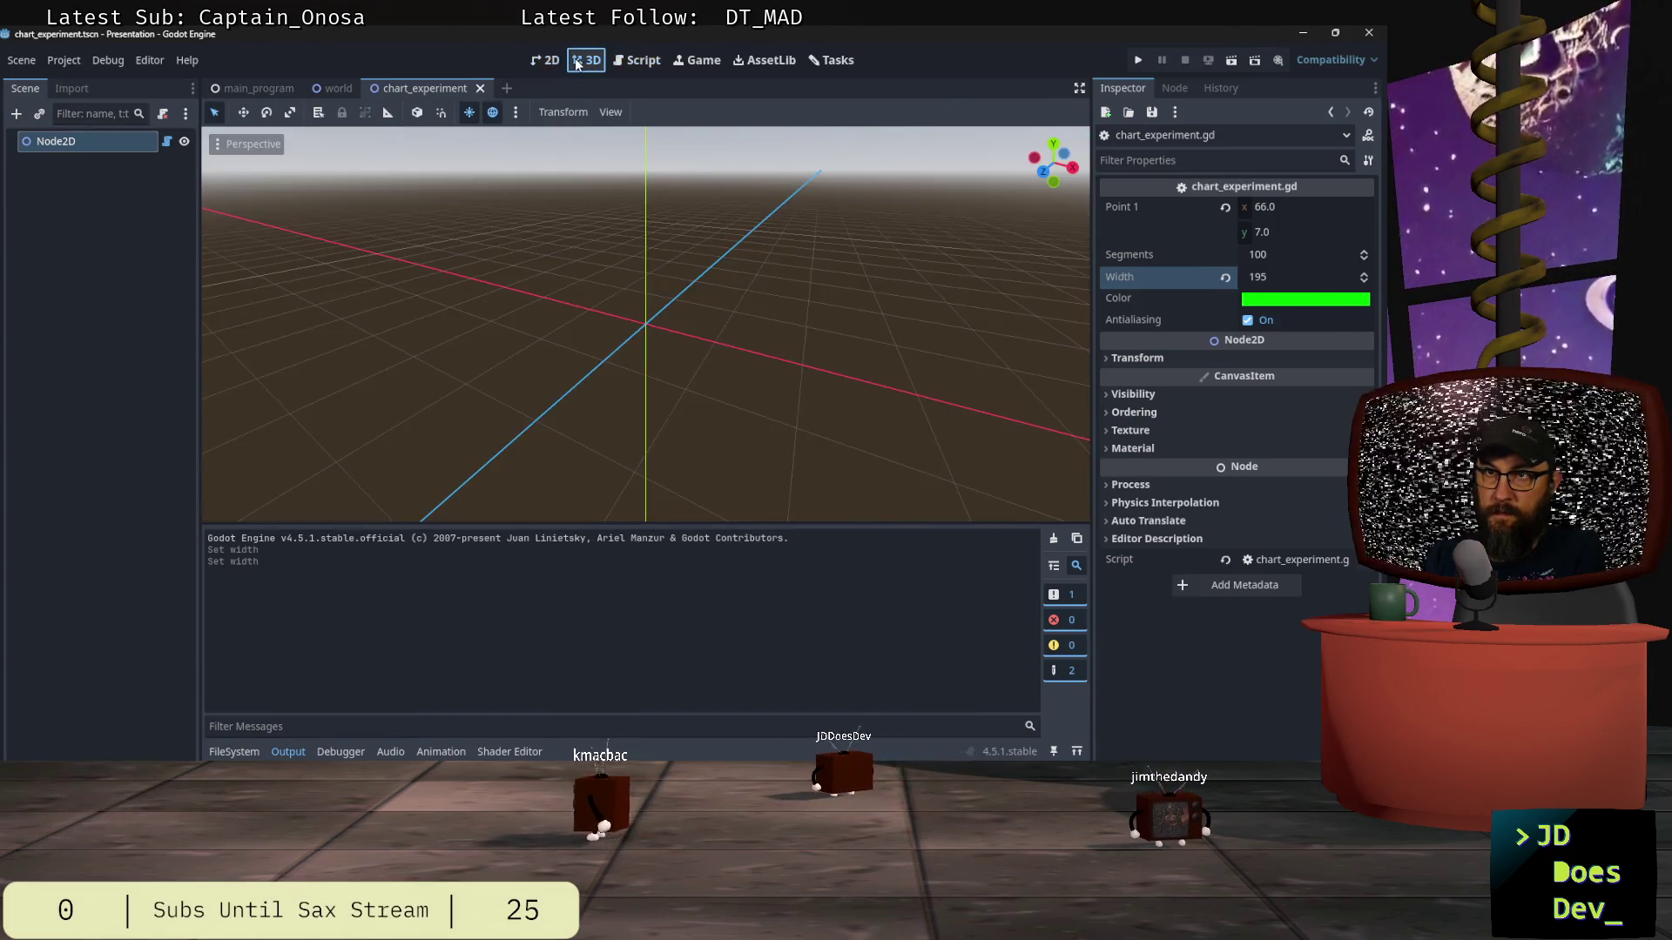
pyautogui.click(546, 61)
pyautogui.click(641, 60)
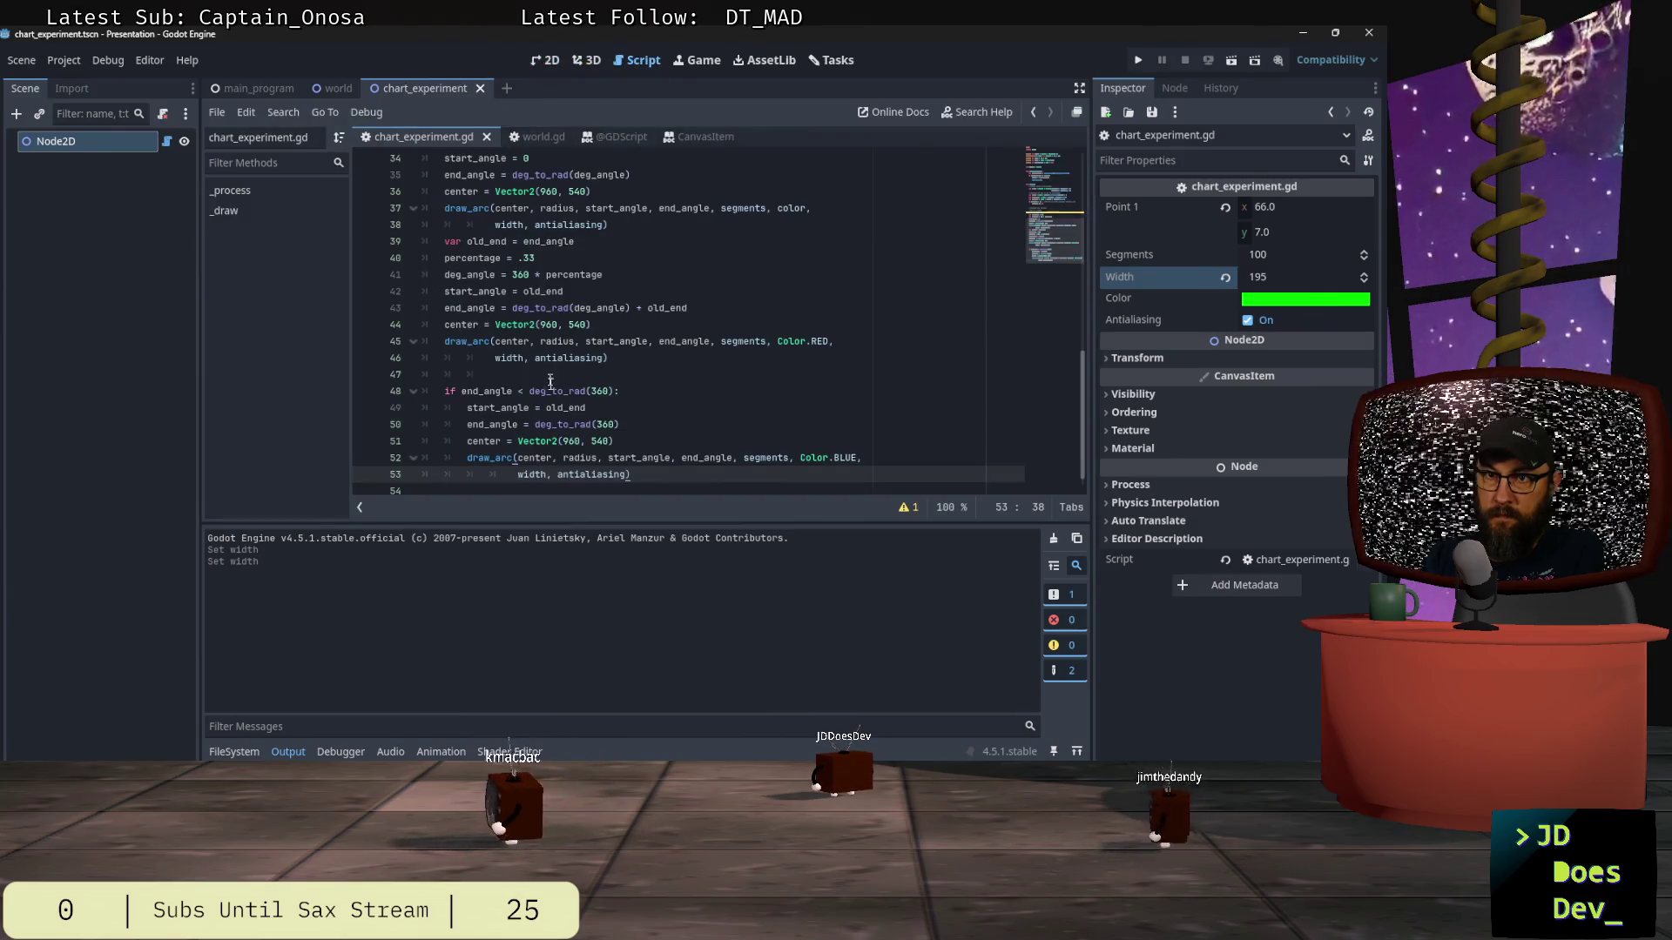
pyautogui.click(610, 407)
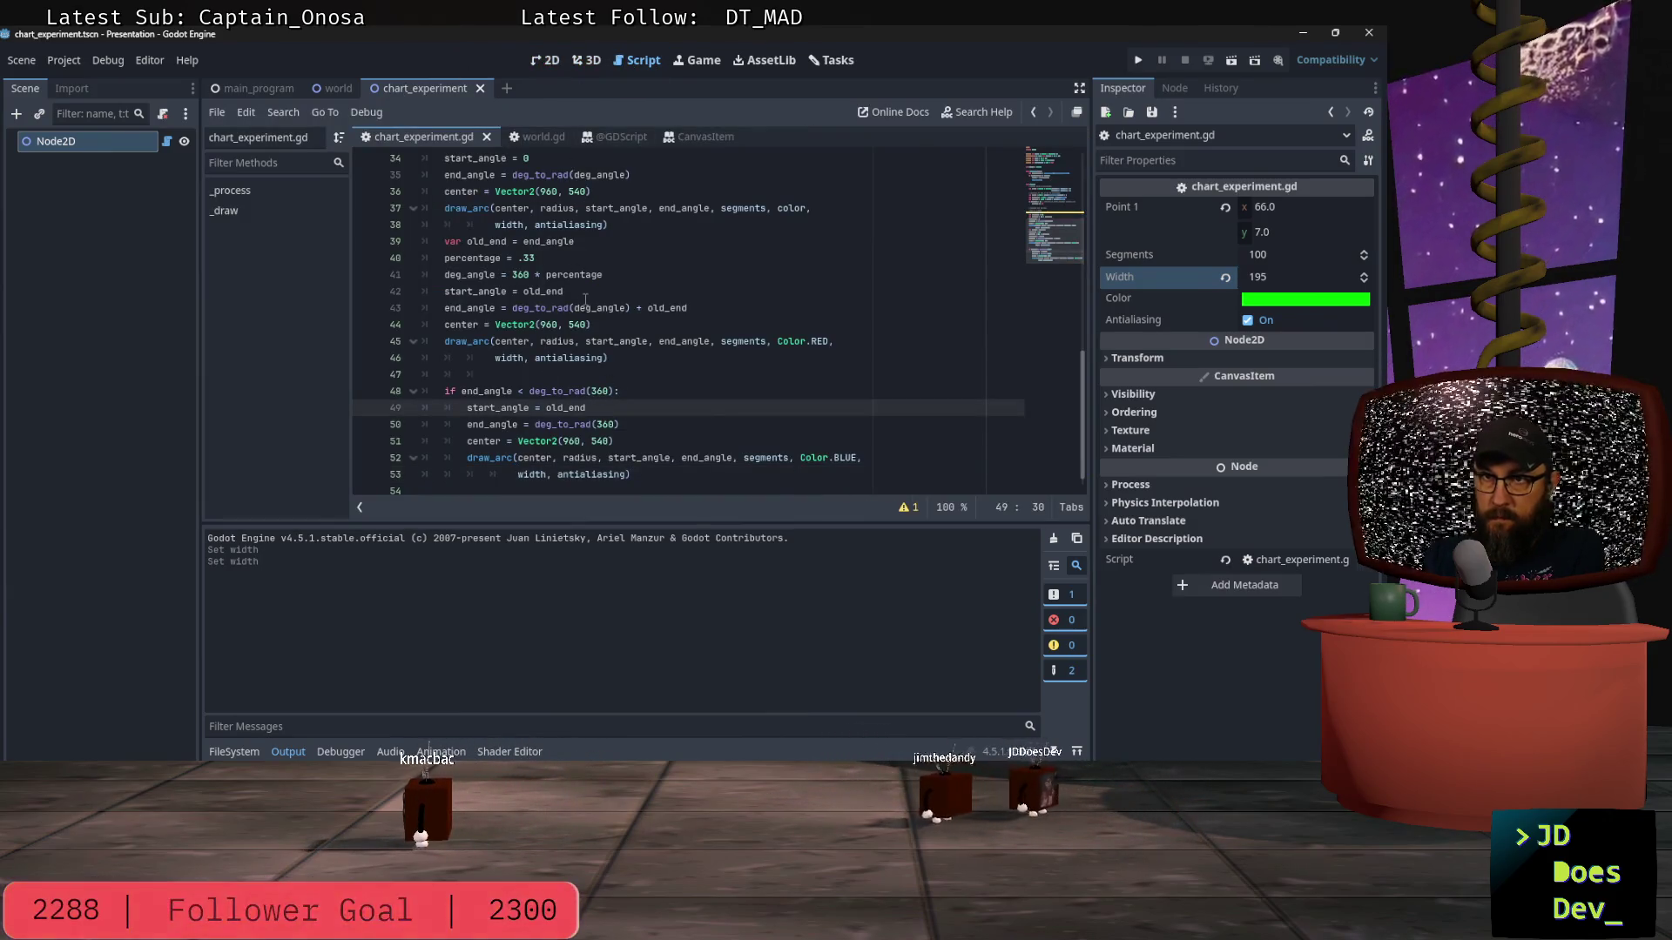
pyautogui.click(468, 371)
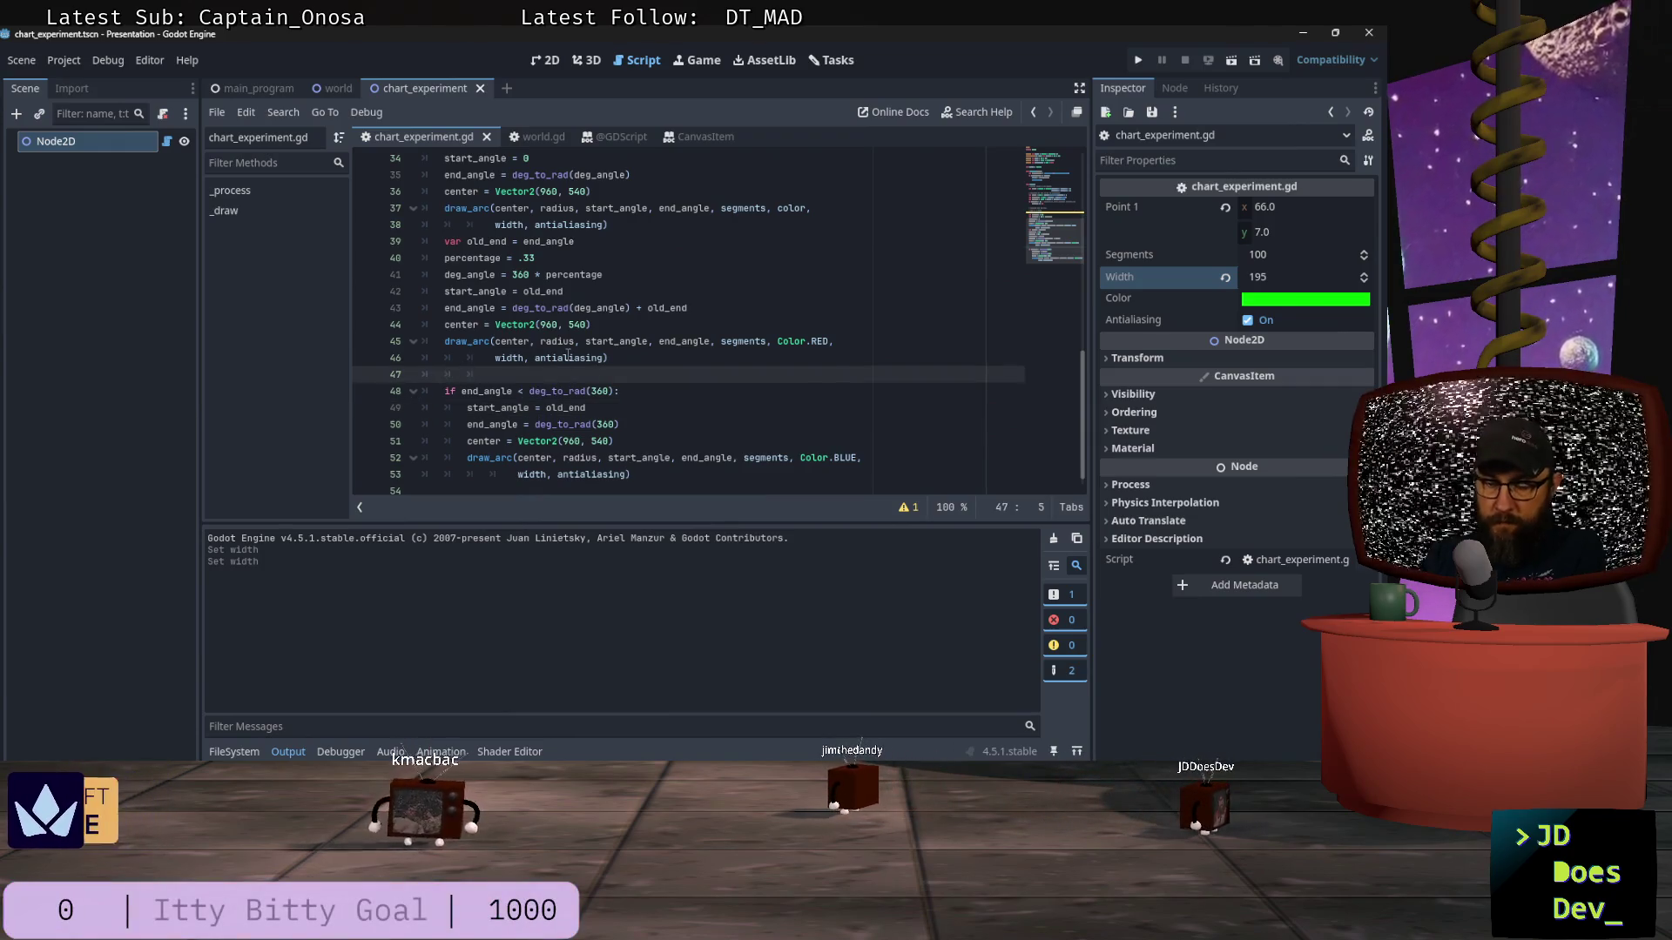
# Step: Add 'old_end = end_angle' on line 47, save, and view the three-colour pie in 2D
pyautogui.write('old_end = e')
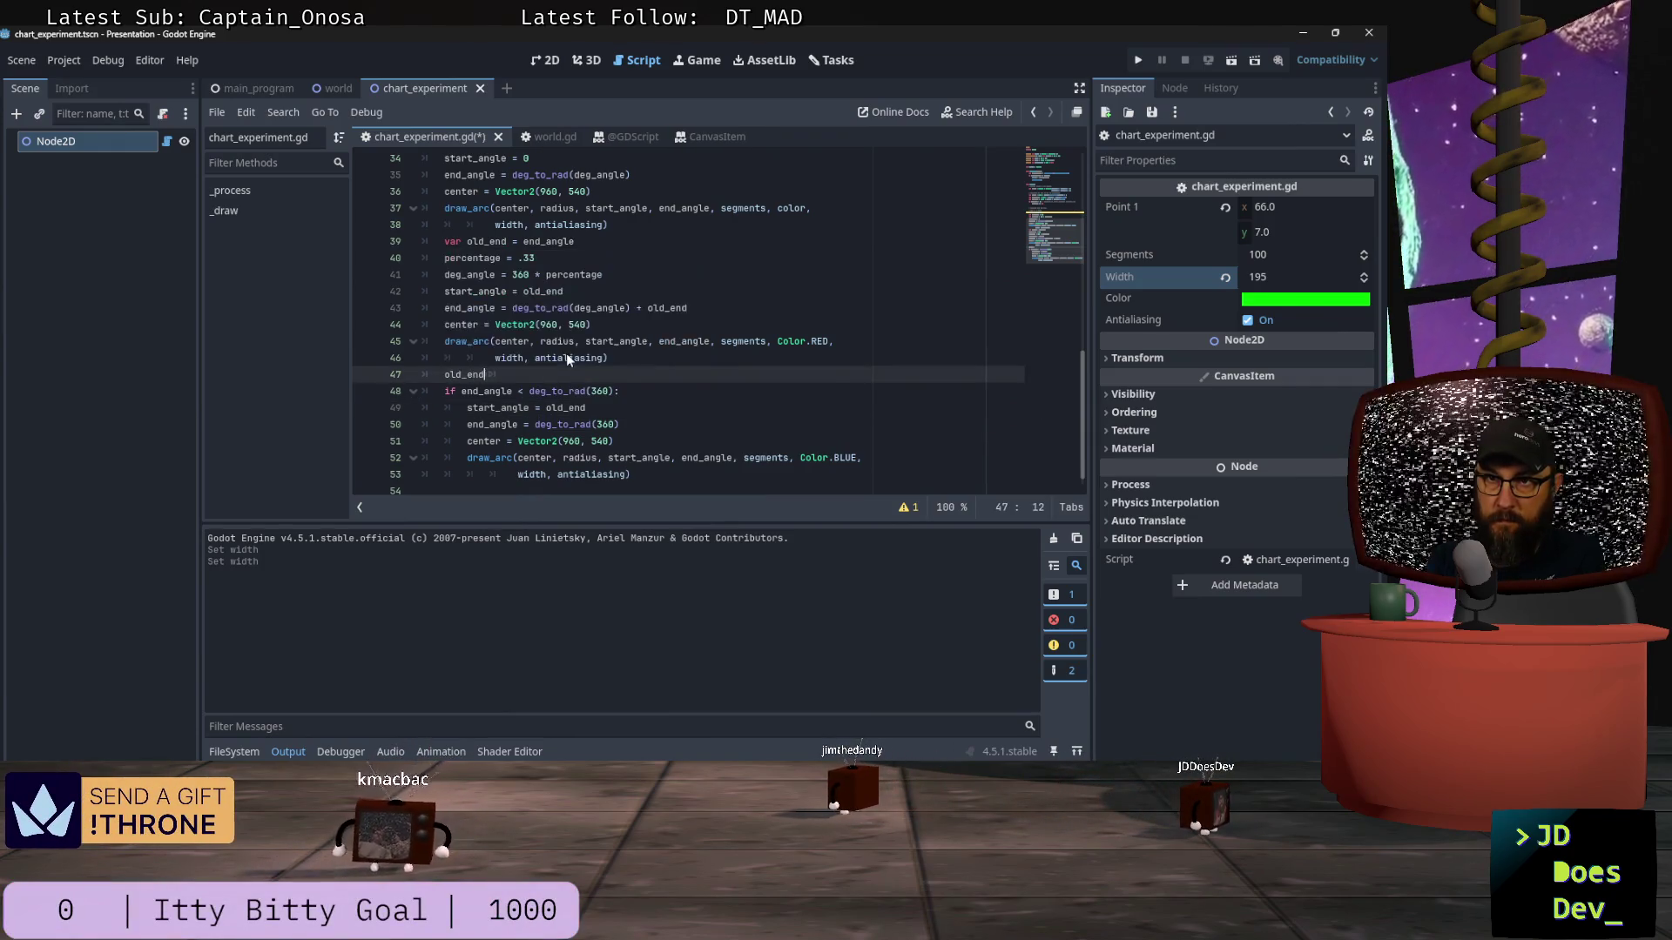
pyautogui.write('nd_angle')
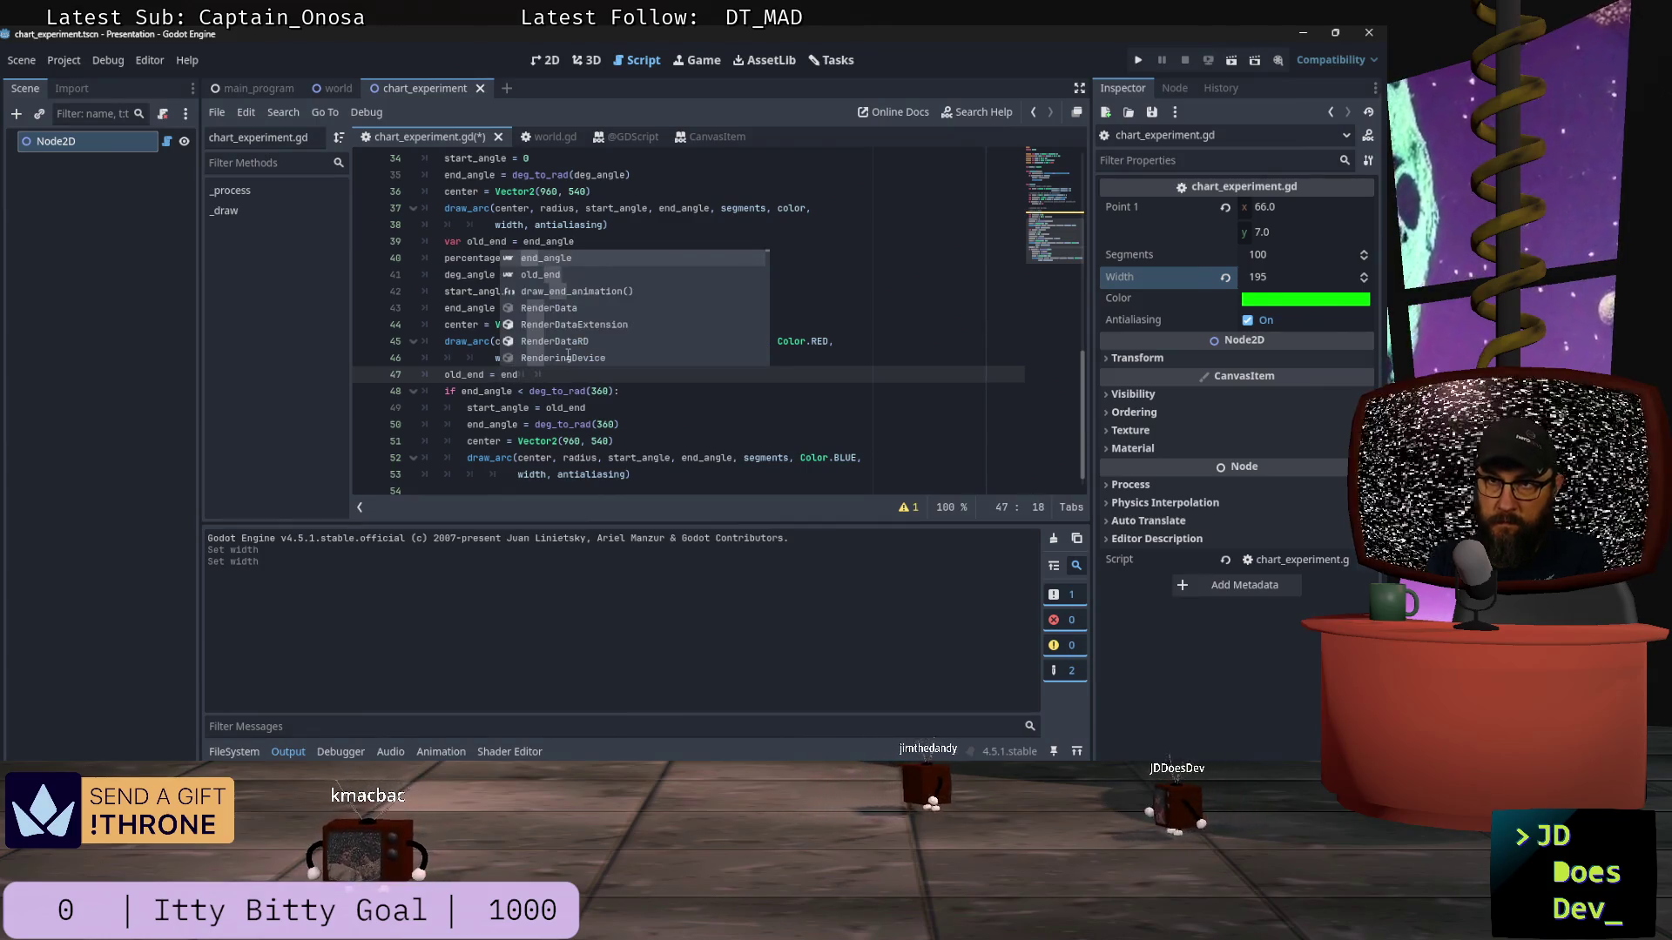
pyautogui.press('Return')
pyautogui.hotkey('ctrl', 's')
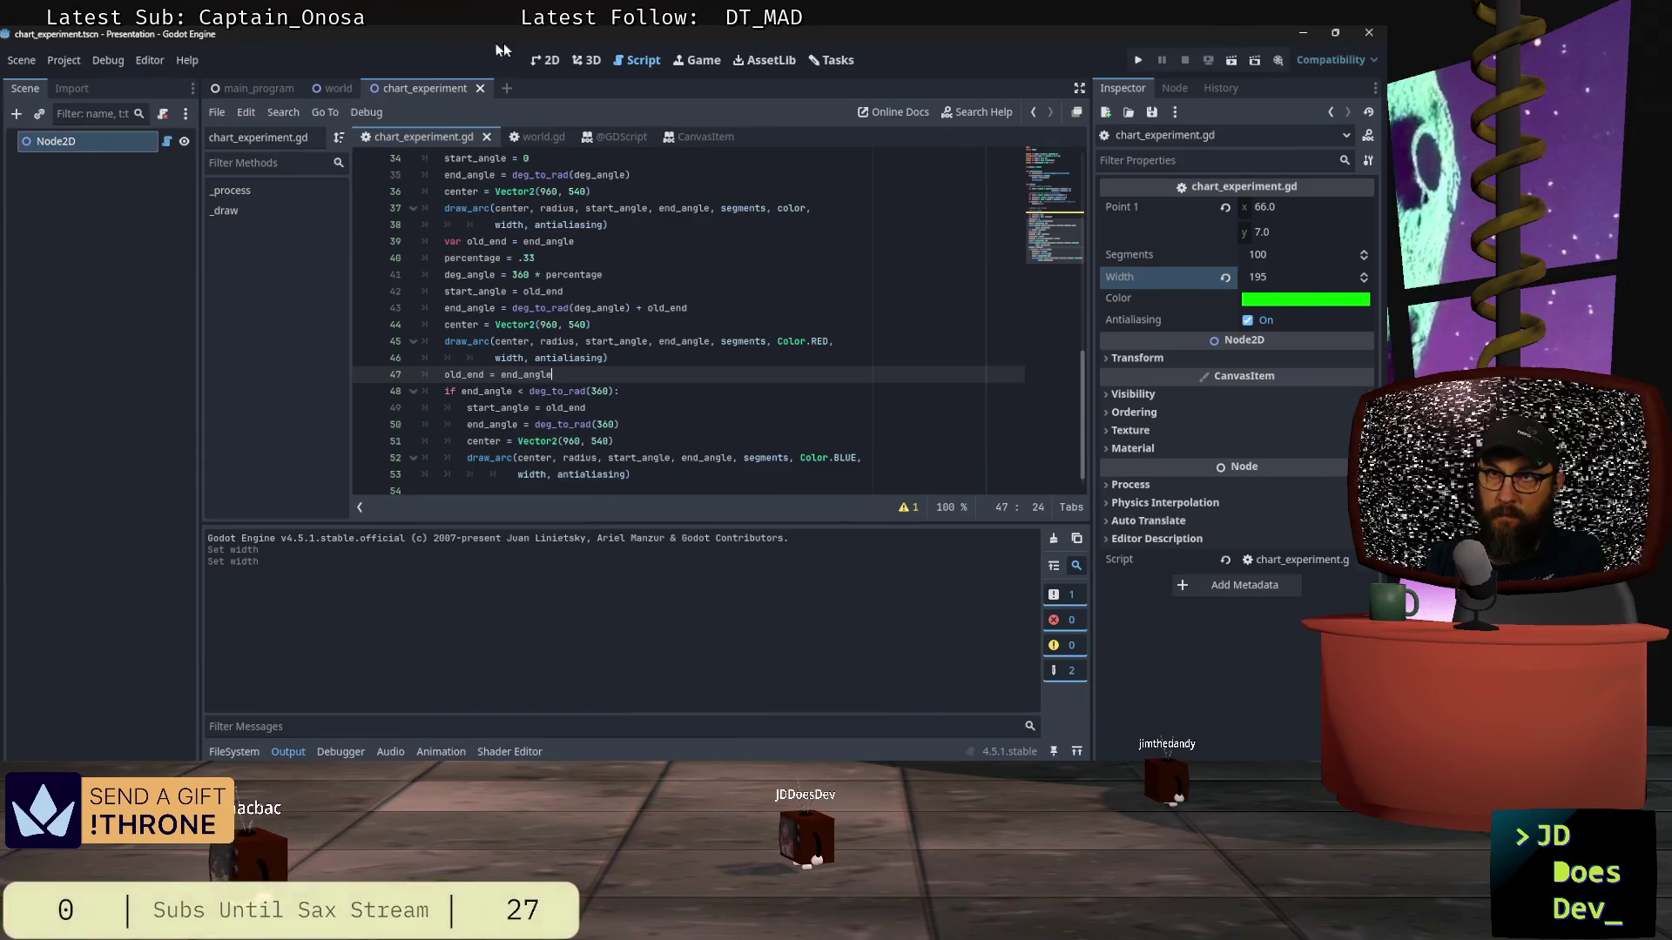
pyautogui.click(540, 61)
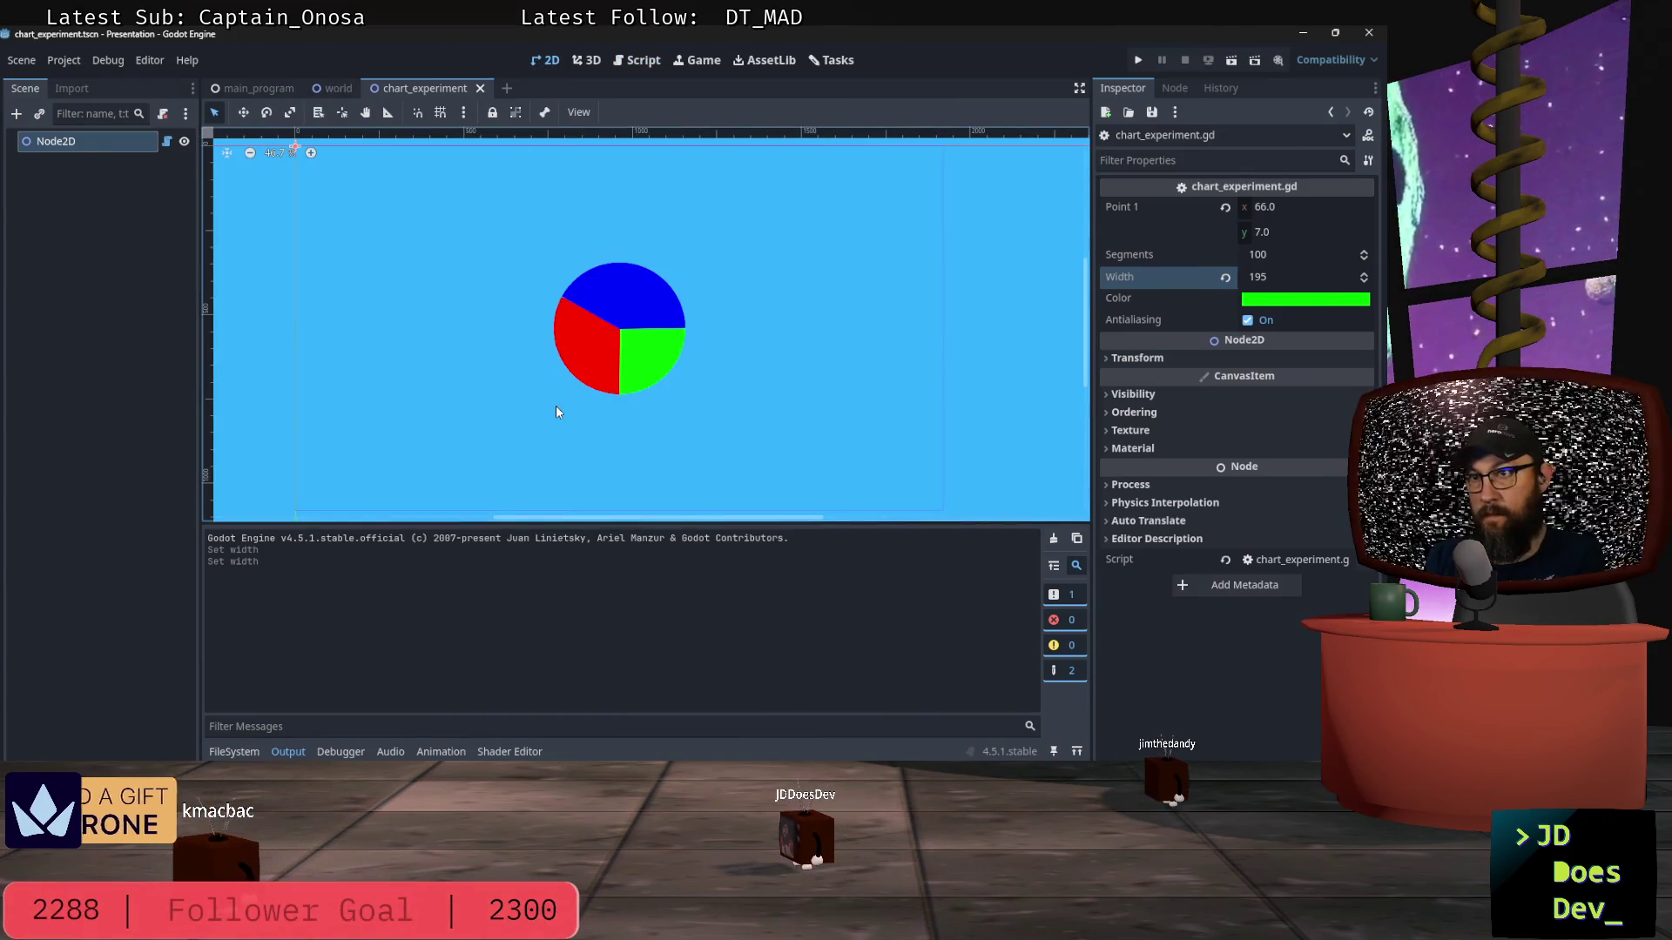